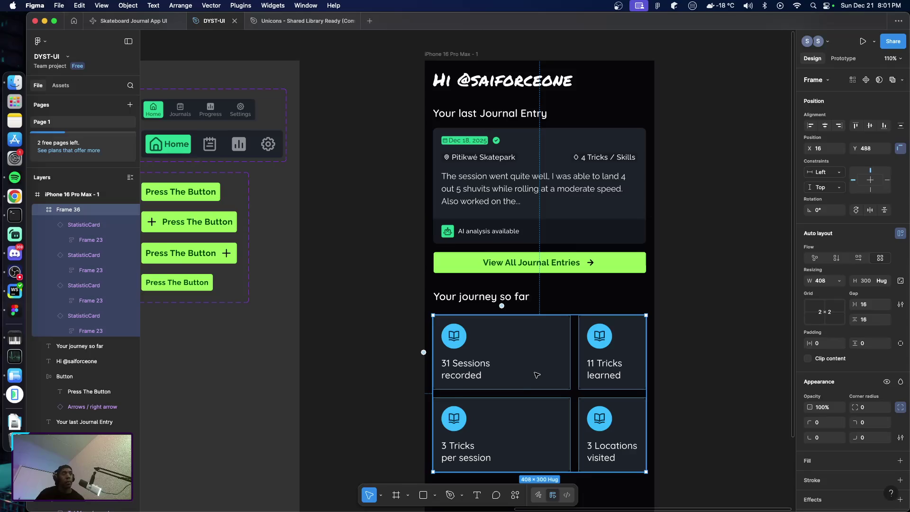
# Set the stats grid's second column to Fill container (1fr) so all four stat cards match.
pyautogui.click(537, 374)
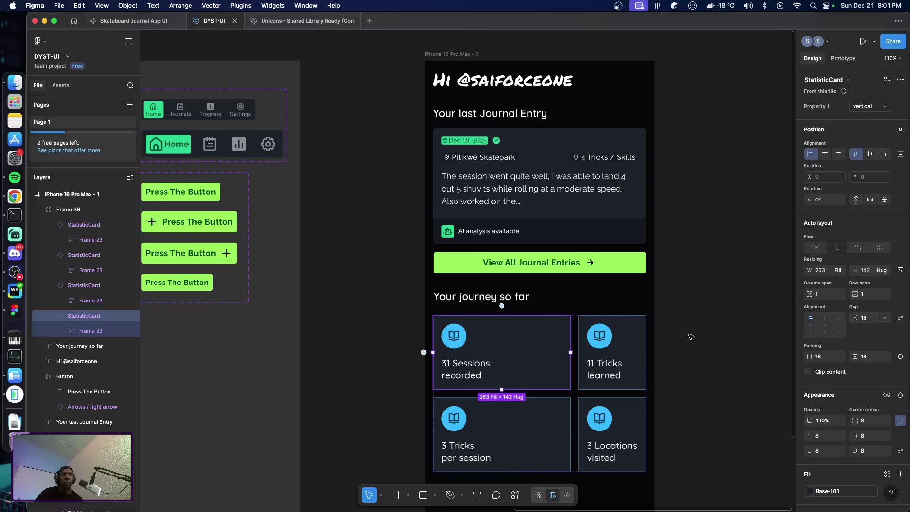
pyautogui.click(586, 359)
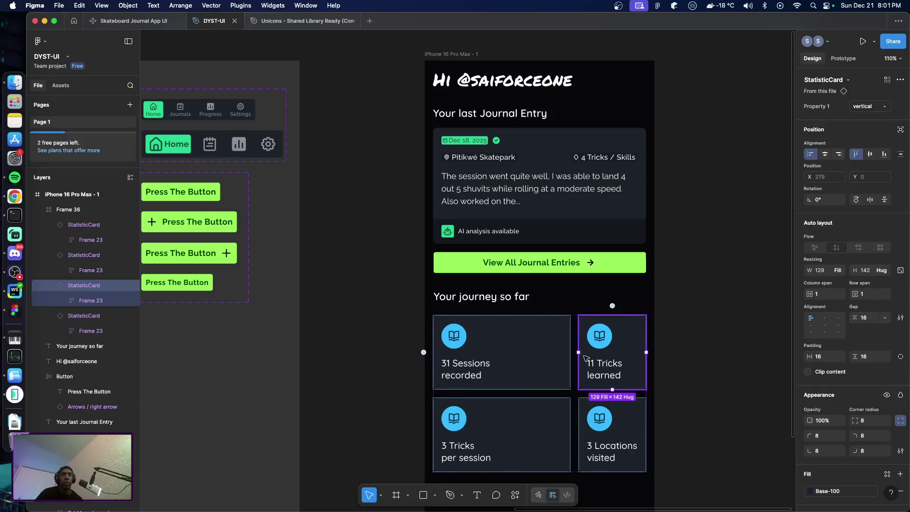
pyautogui.moveTo(616, 308)
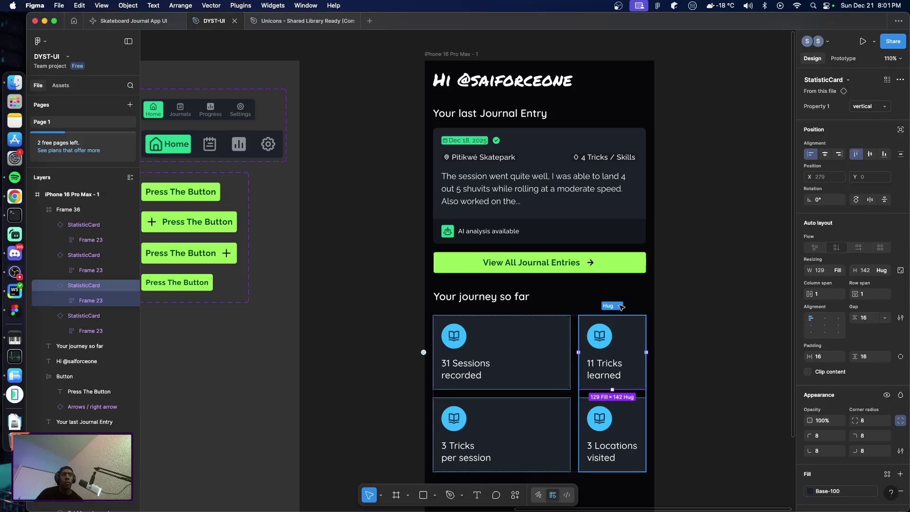
pyautogui.click(621, 307)
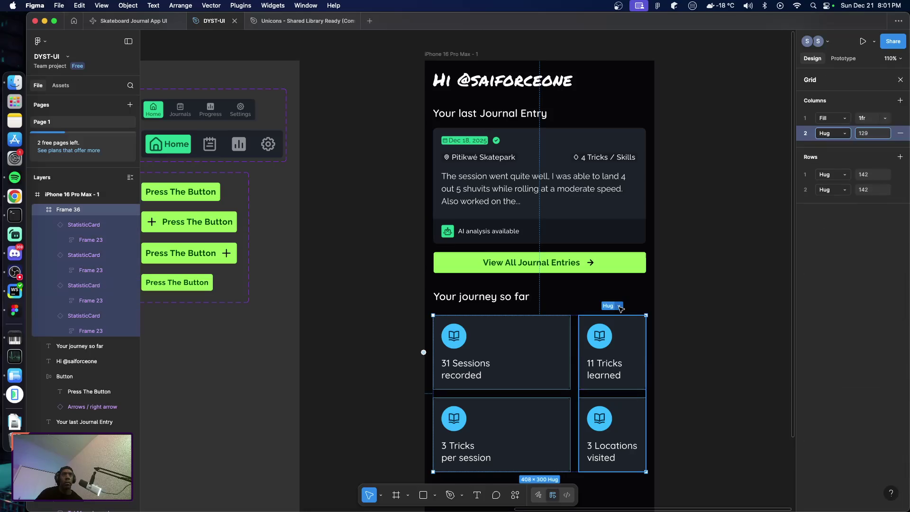
pyautogui.click(619, 307)
pyautogui.click(631, 323)
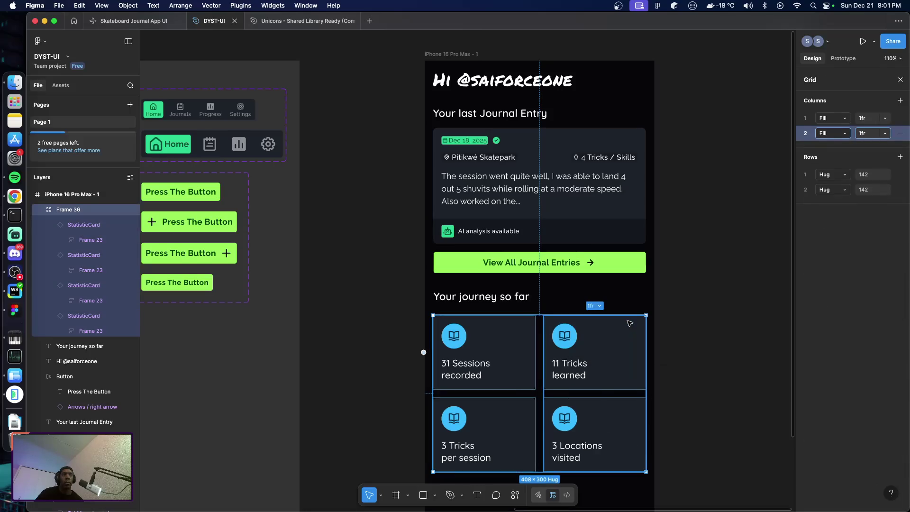
pyautogui.click(704, 417)
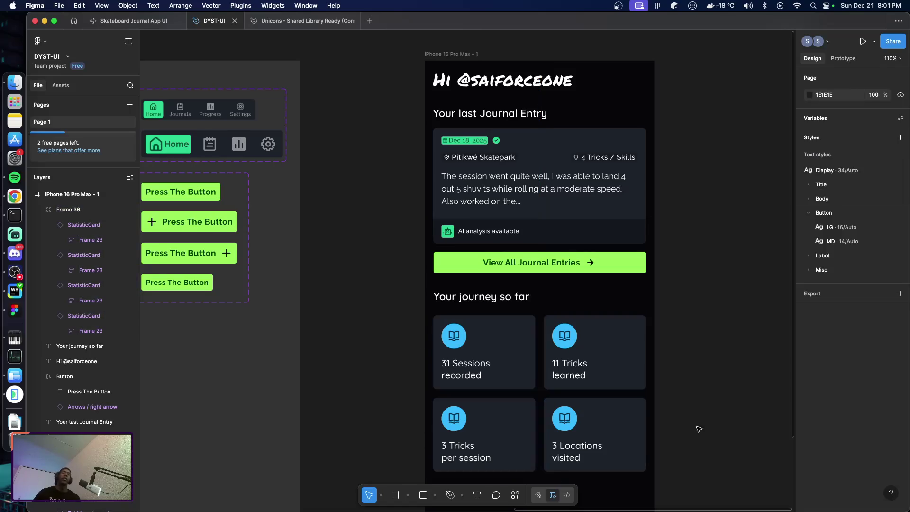
# Pan around the home design and select the journal entry card.
pyautogui.scroll(-5, 697, 427)
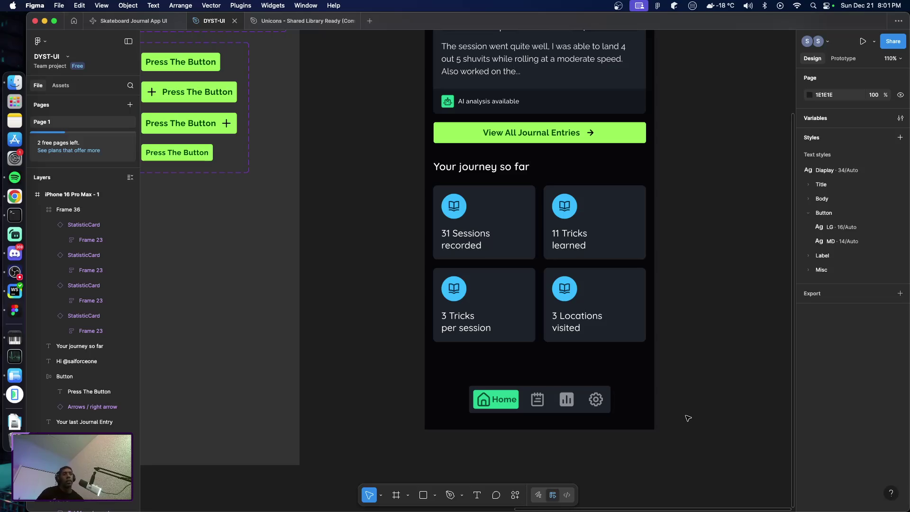
pyautogui.scroll(5, 685, 397)
pyautogui.scroll(-1, 674, 390)
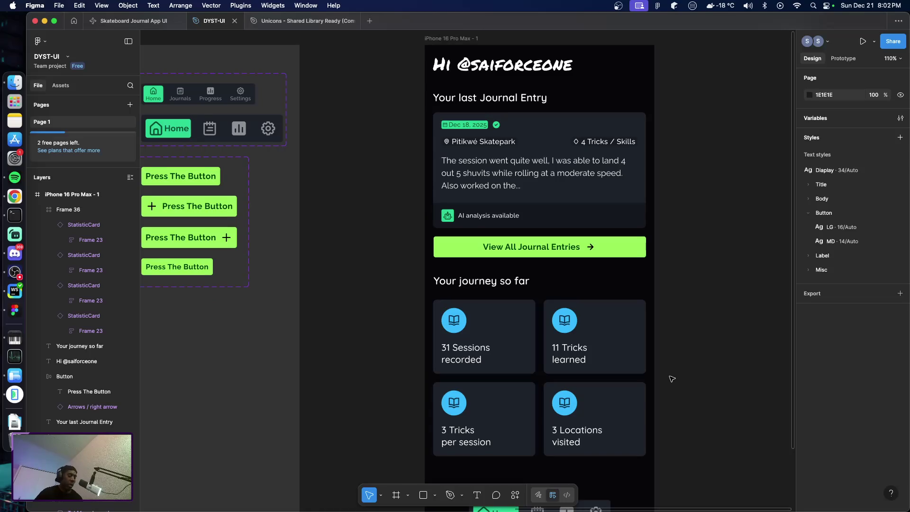
pyautogui.hscroll(5, 670, 382)
pyautogui.hscroll(1, 622, 378)
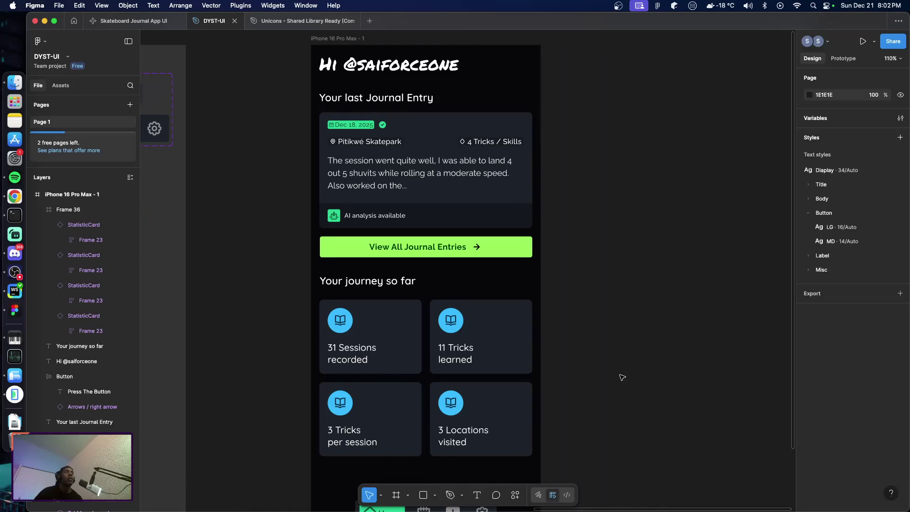
pyautogui.hscroll(-2, 602, 366)
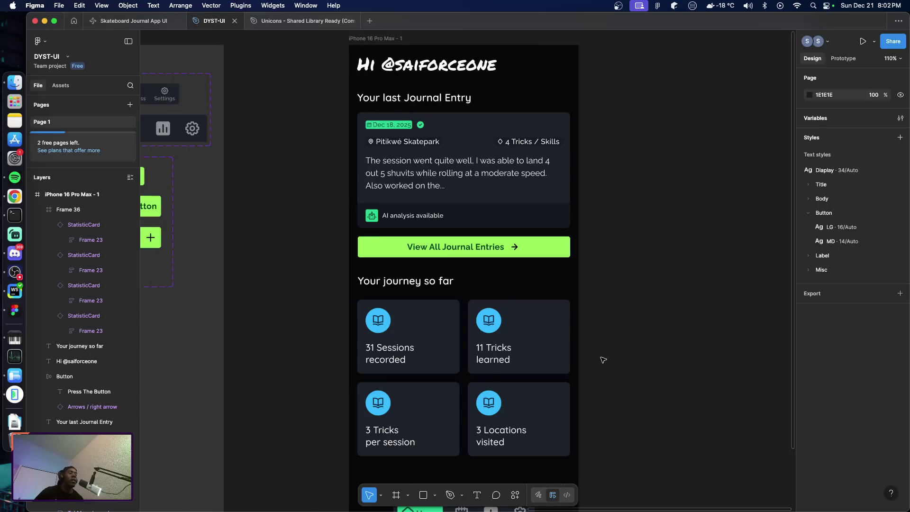
pyautogui.hscroll(-4, 604, 361)
pyautogui.click(531, 211)
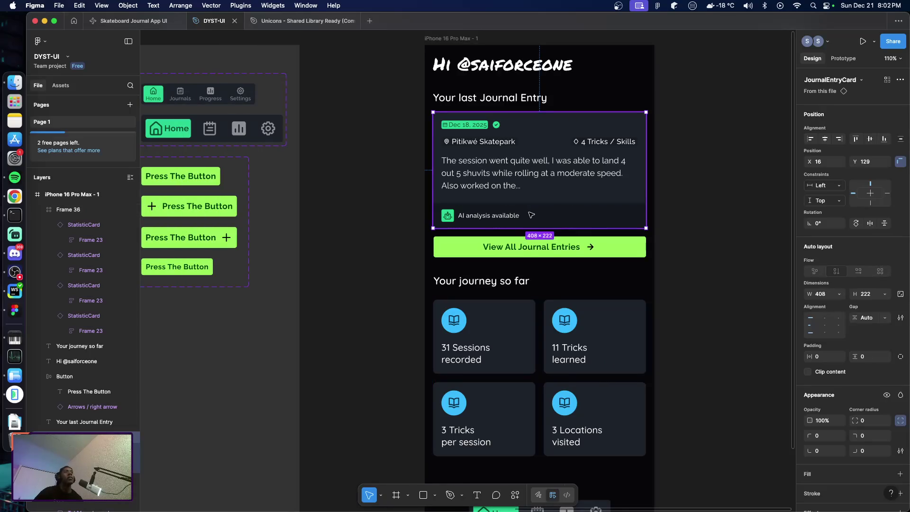
pyautogui.hscroll(-14, 345, 238)
pyautogui.hscroll(-14, 344, 237)
pyautogui.hscroll(-2, 342, 238)
pyautogui.hscroll(2, 389, 268)
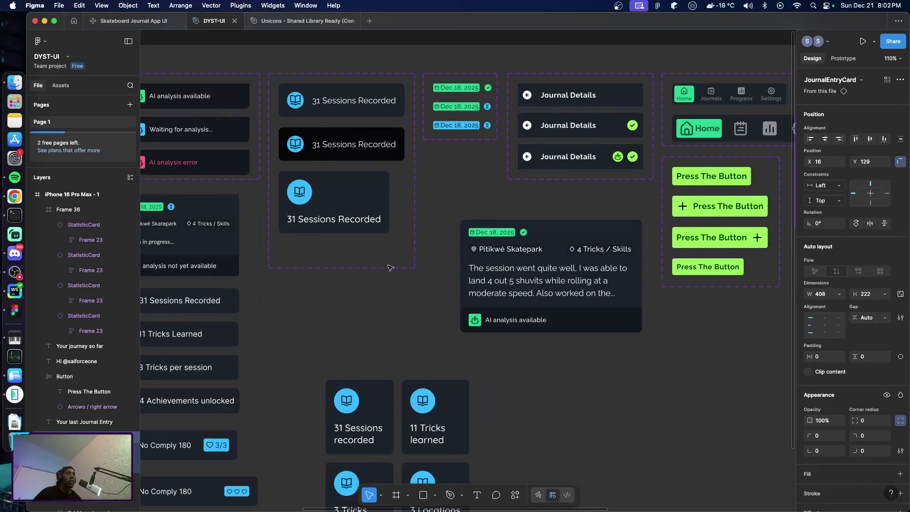
pyautogui.scroll(5, 479, 254)
pyautogui.click(481, 254)
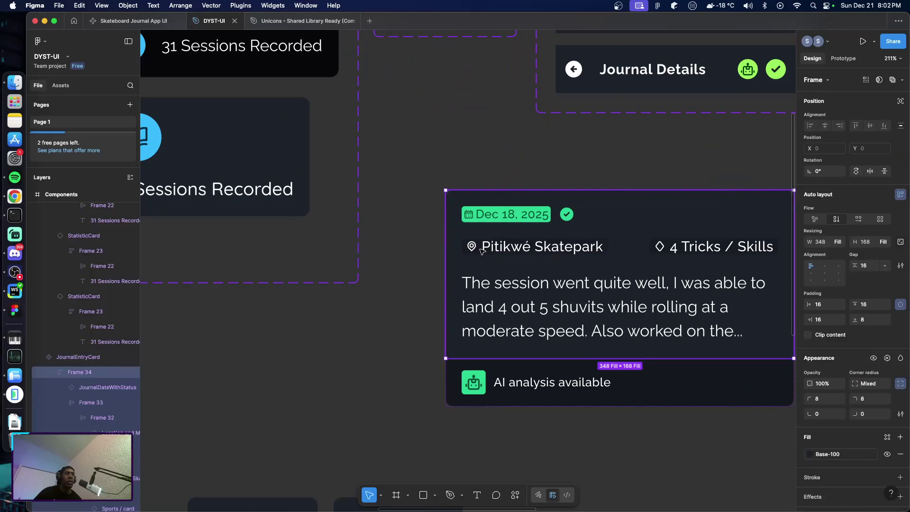
pyautogui.click(481, 253)
pyautogui.click(482, 253)
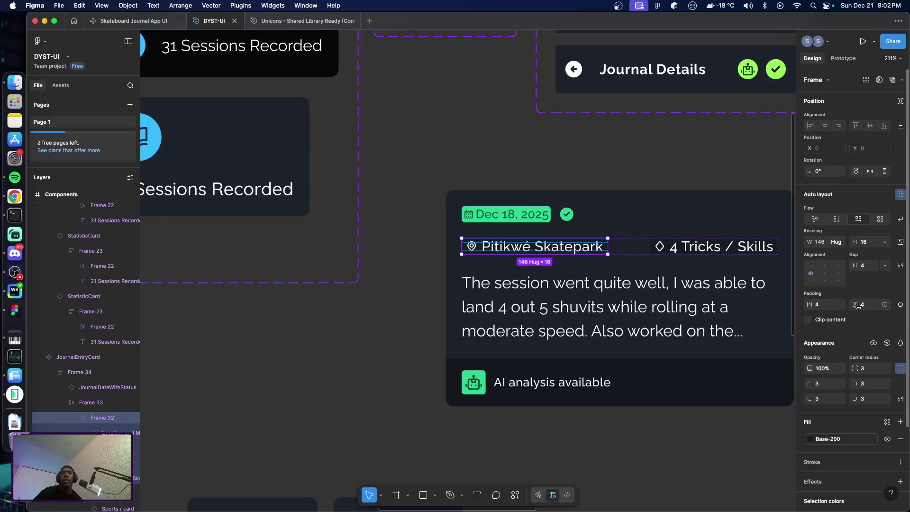
pyautogui.click(867, 306)
pyautogui.write('5')
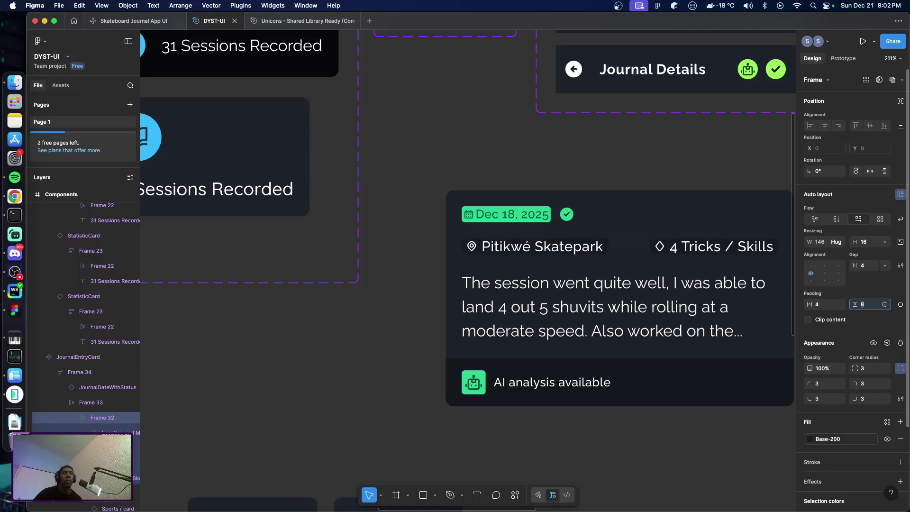
pyautogui.press('Return')
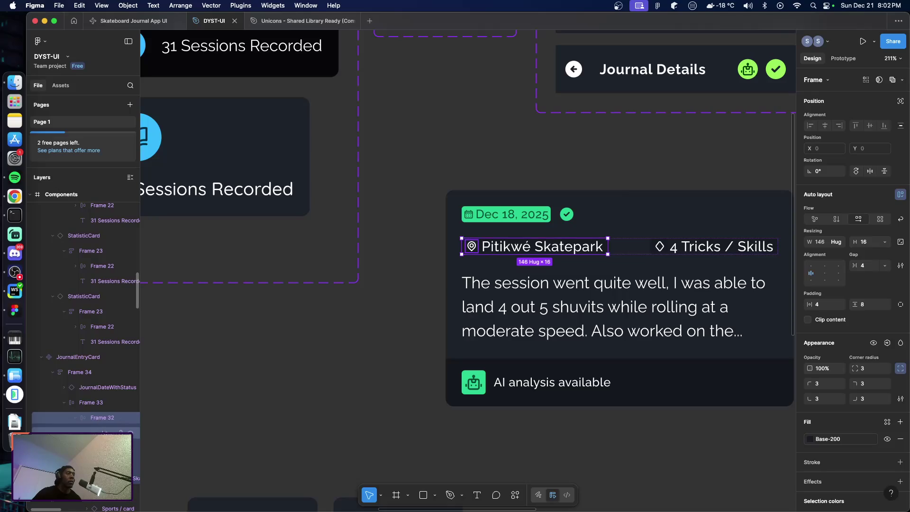
pyautogui.click(86, 403)
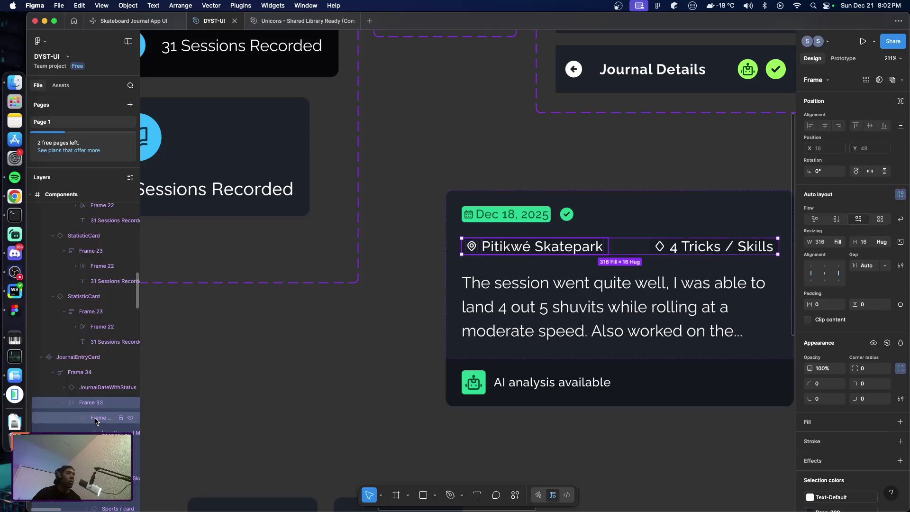
pyautogui.click(97, 418)
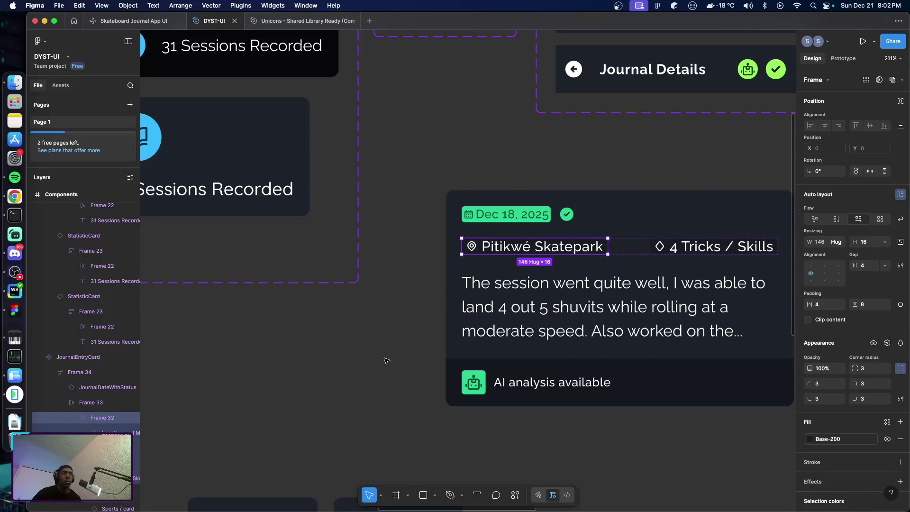
pyautogui.click(868, 308)
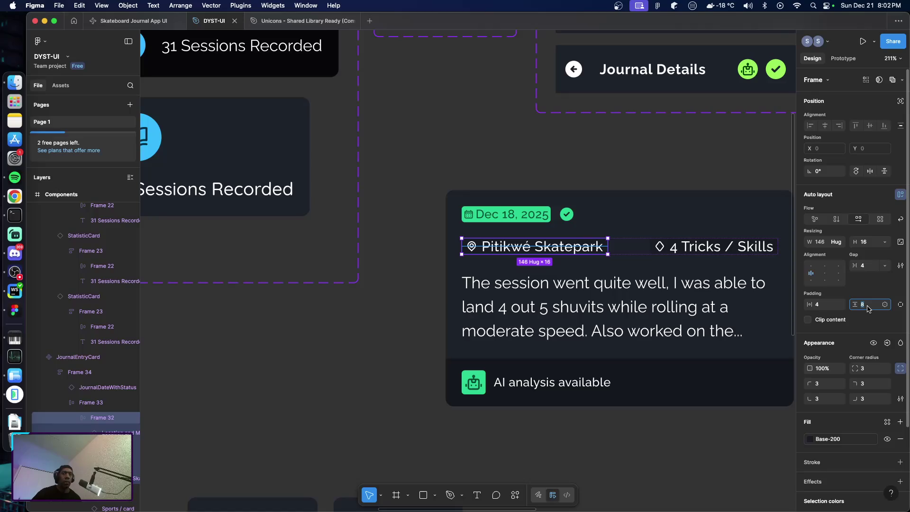
pyautogui.write('4')
pyautogui.press('Return')
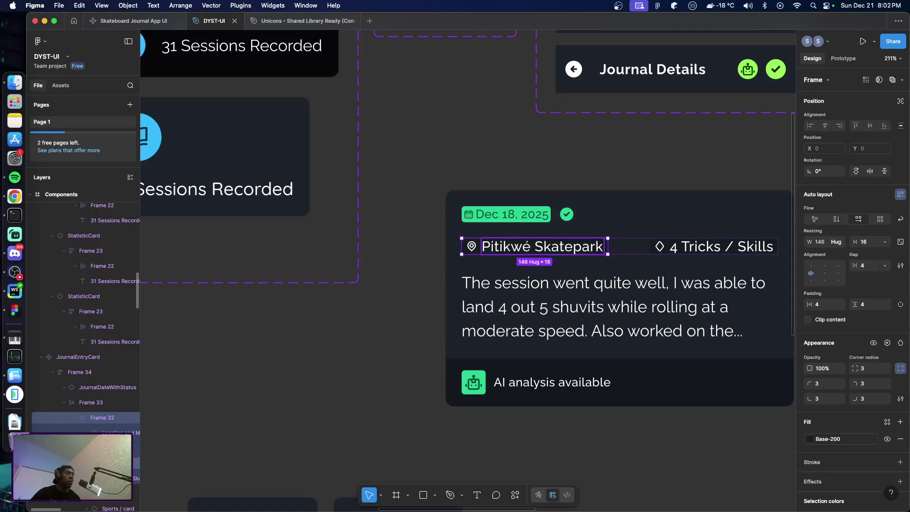
pyautogui.click(95, 448)
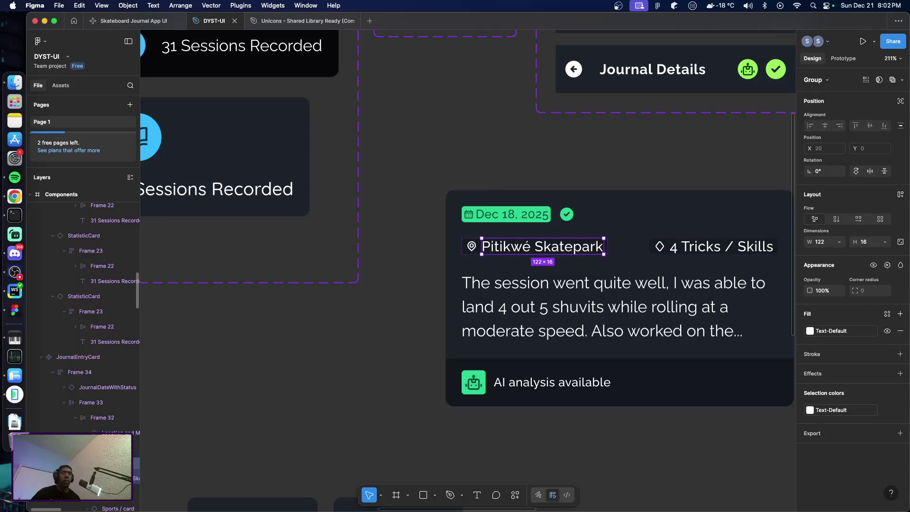
pyautogui.scroll(-2, 85, 417)
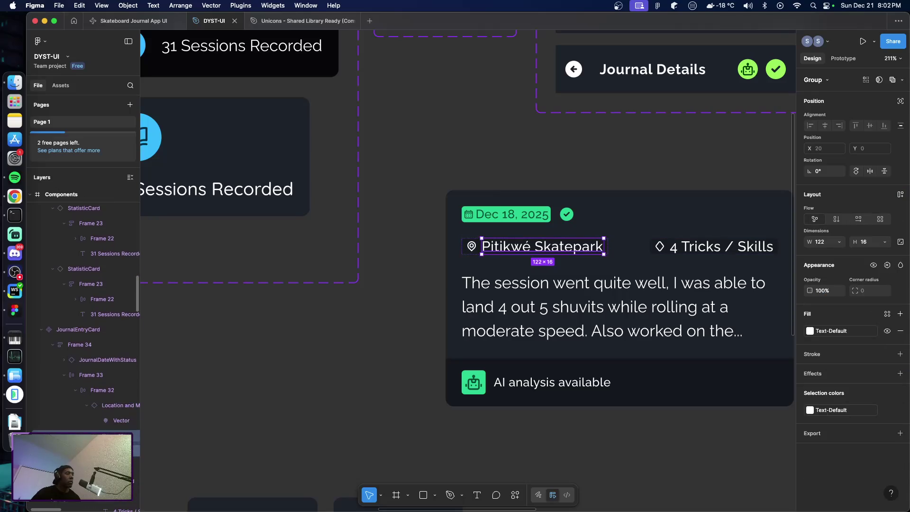
pyautogui.click(94, 389)
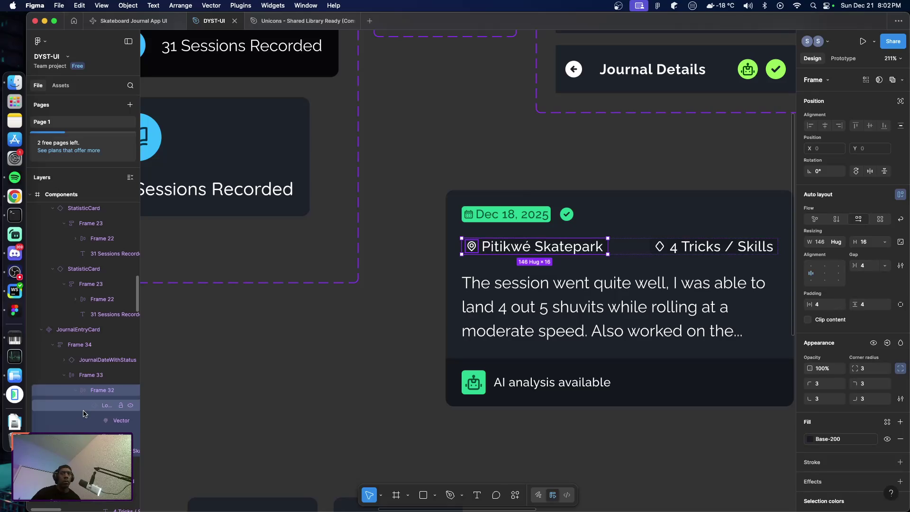
pyautogui.scroll(-1, 71, 412)
pyautogui.scroll(-2, 70, 412)
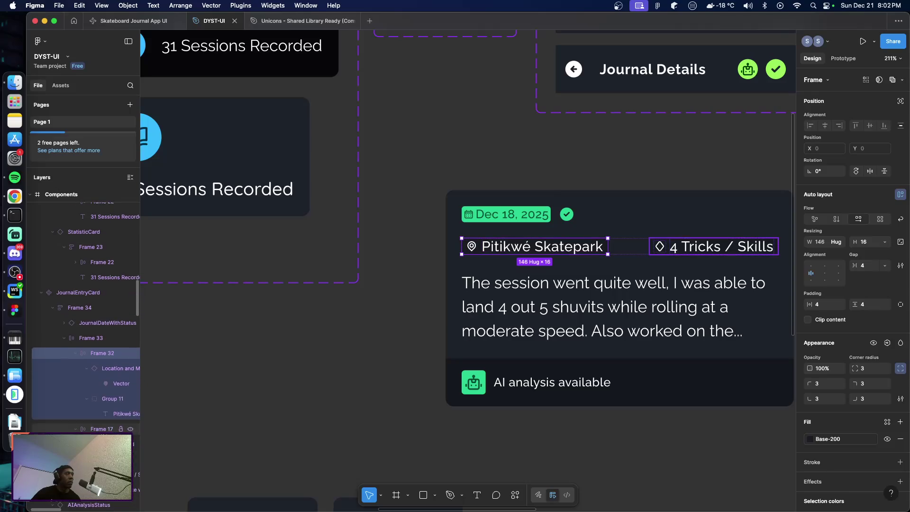
pyautogui.hscroll(5, 628, 287)
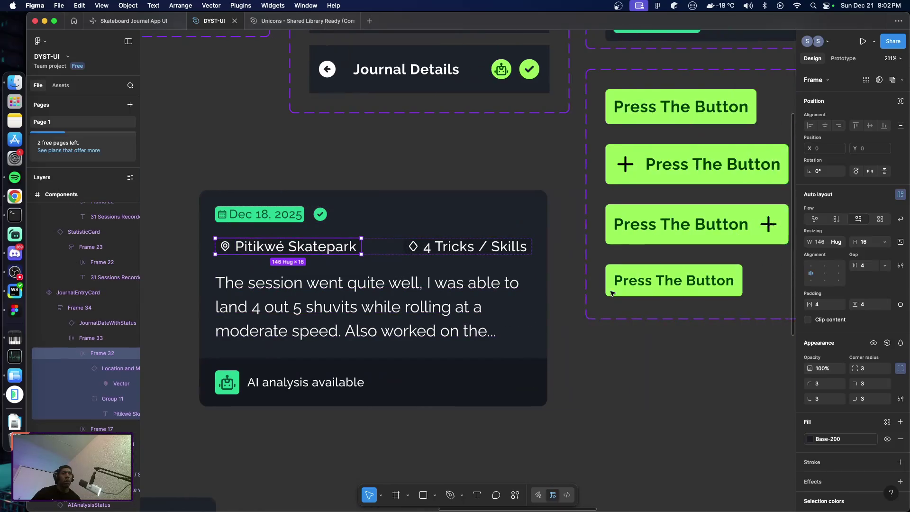
pyautogui.hscroll(10, 612, 291)
pyautogui.click(545, 305)
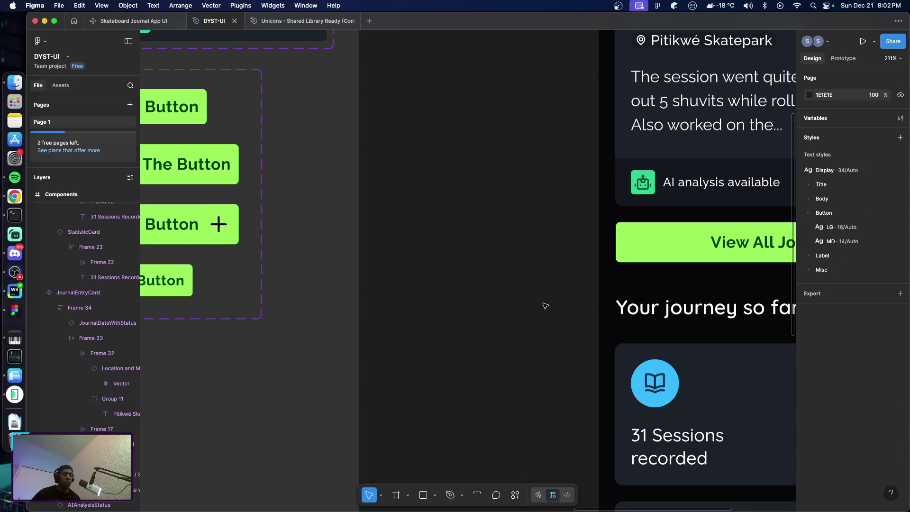
# Bring the Your journey so far heading into view and select it.
pyautogui.scroll(1, 544, 307)
pyautogui.scroll(-5, 545, 307)
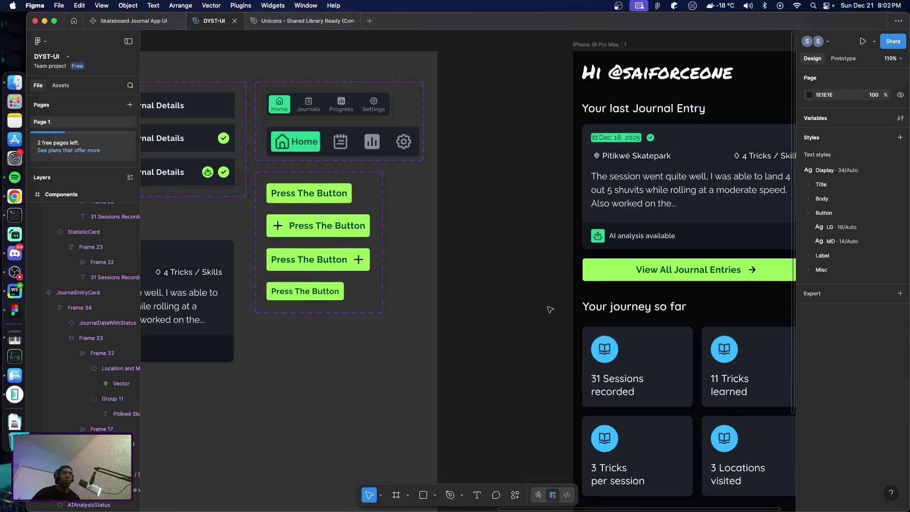
pyautogui.hscroll(5, 547, 308)
pyautogui.hscroll(5, 550, 307)
pyautogui.scroll(-1, 550, 307)
pyautogui.scroll(-2, 549, 307)
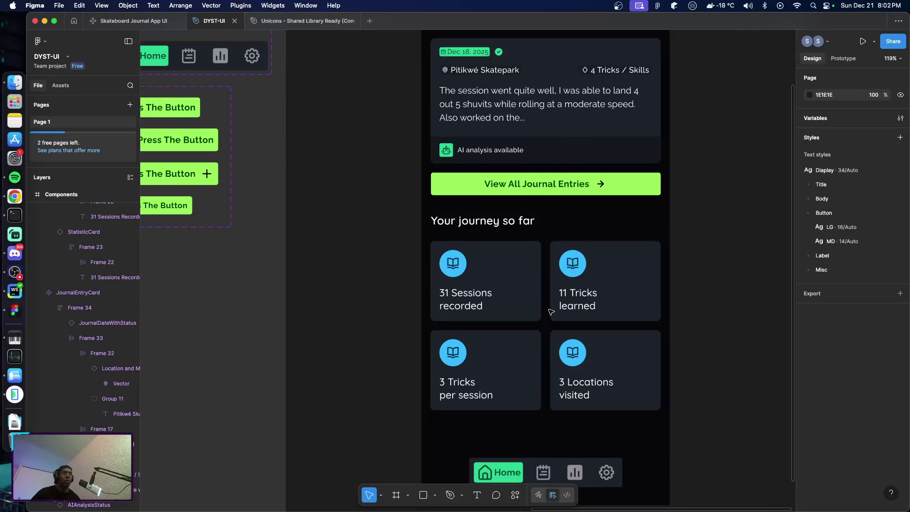
pyautogui.click(497, 225)
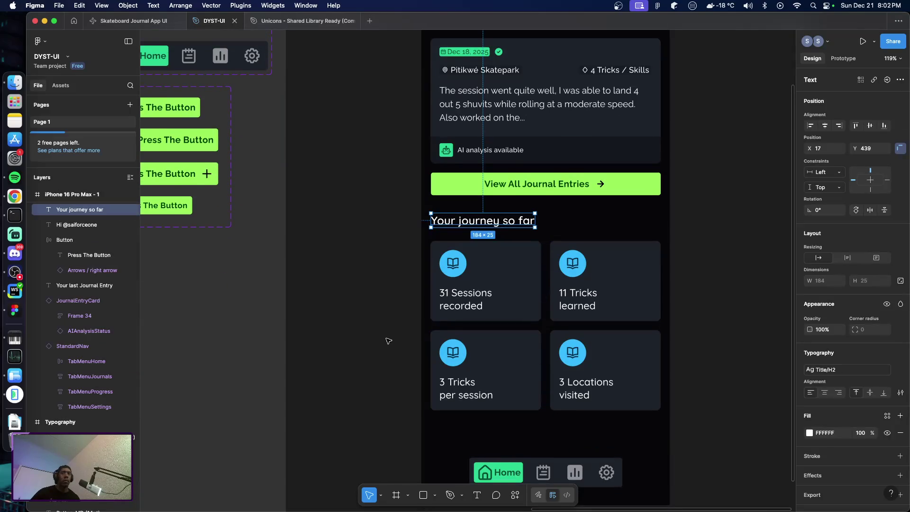
# Nudge the 2×2 stat-card grid (Frame 36) upward toward the heading.
pyautogui.scroll(1, 382, 343)
pyautogui.scroll(3, 382, 344)
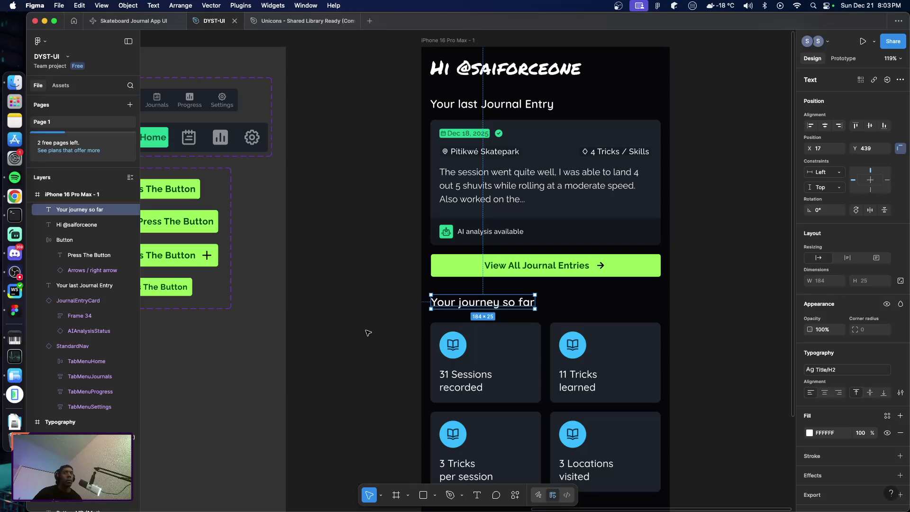
pyautogui.hscroll(-2, 363, 331)
pyautogui.hscroll(4, 356, 333)
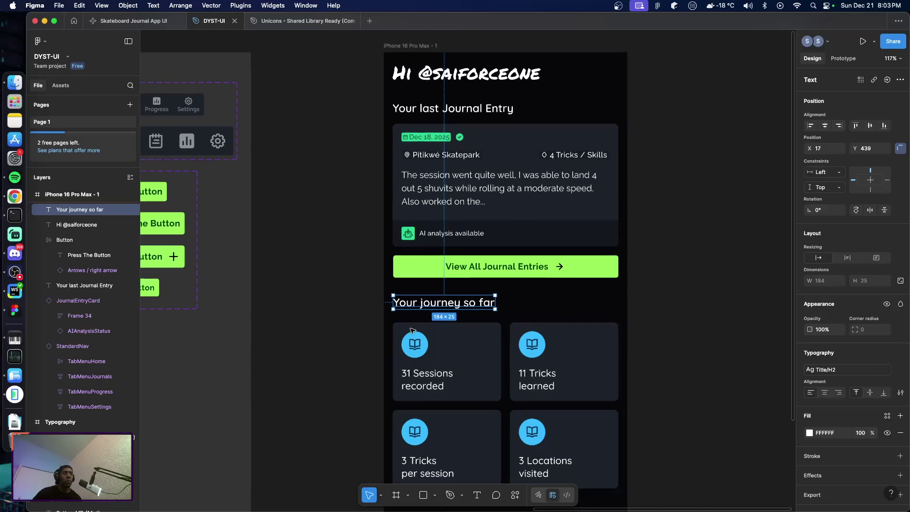
pyautogui.scroll(-5, 407, 327)
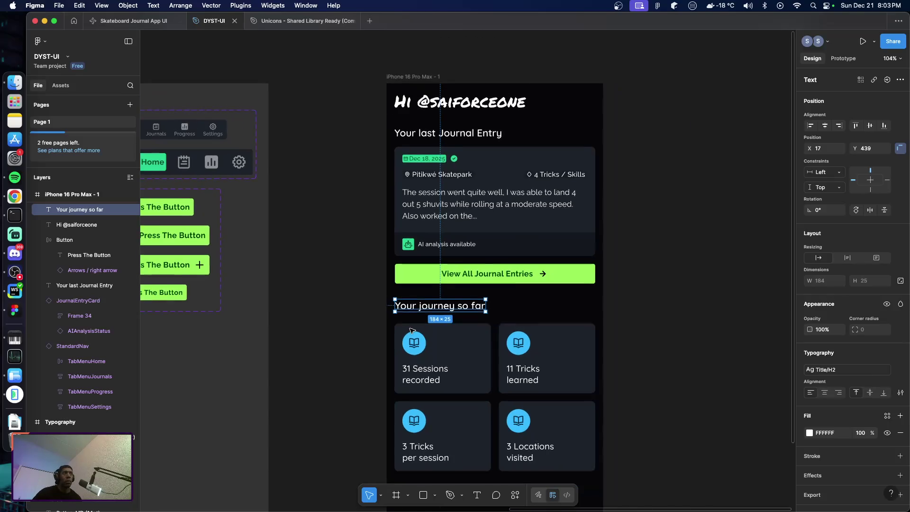
pyautogui.click(469, 346)
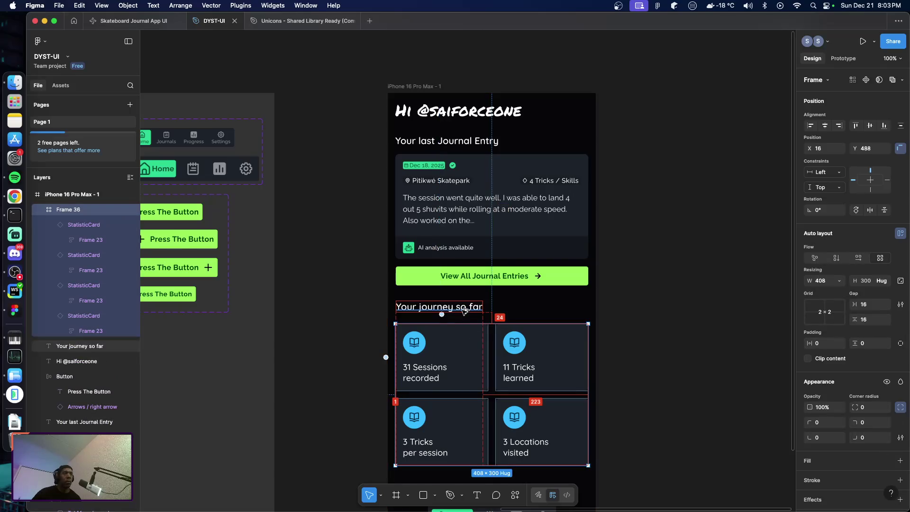
pyautogui.press('Up')
pyautogui.press('Up')
pyautogui.press('Up')
pyautogui.press('Up')
pyautogui.press('Up')
pyautogui.press('Up')
pyautogui.press('Up')
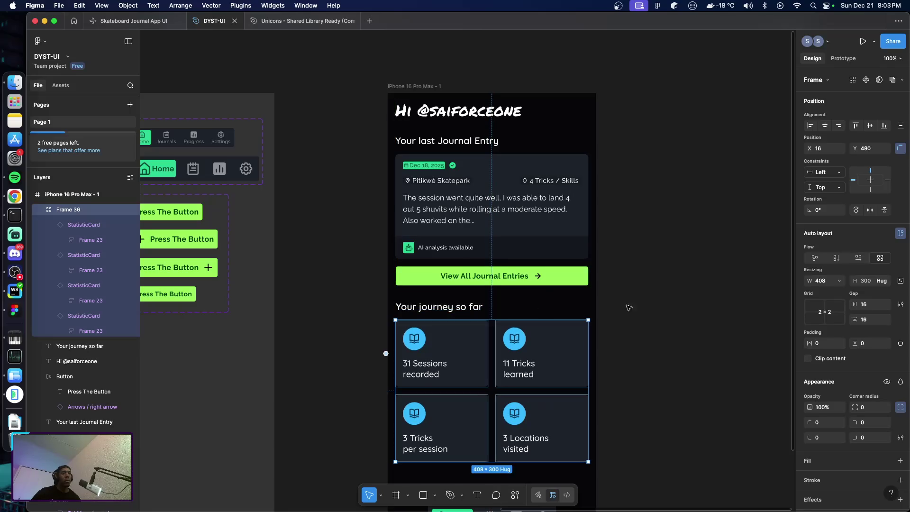
pyautogui.click(642, 325)
# Inspect the View All Journal Entries button and bring up the running Android emulator.
pyautogui.hscroll(2, 623, 328)
pyautogui.scroll(-3, 624, 328)
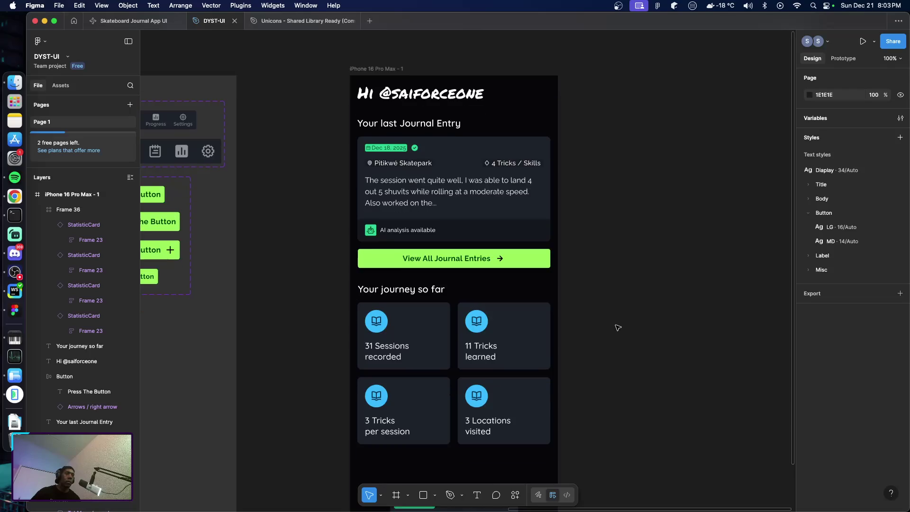
pyautogui.scroll(-5, 618, 327)
pyautogui.scroll(4, 614, 327)
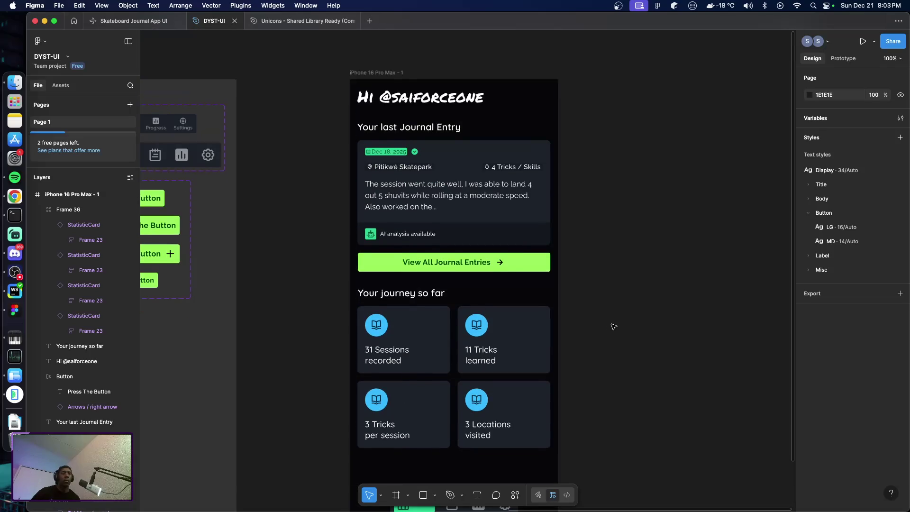
pyautogui.scroll(2, 614, 327)
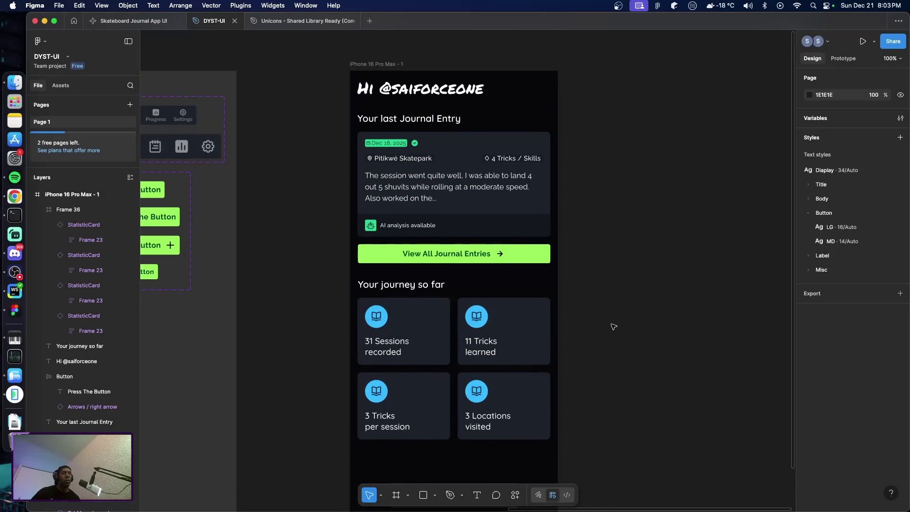
pyautogui.click(515, 259)
pyautogui.scroll(-10, 598, 299)
pyautogui.scroll(5, 602, 299)
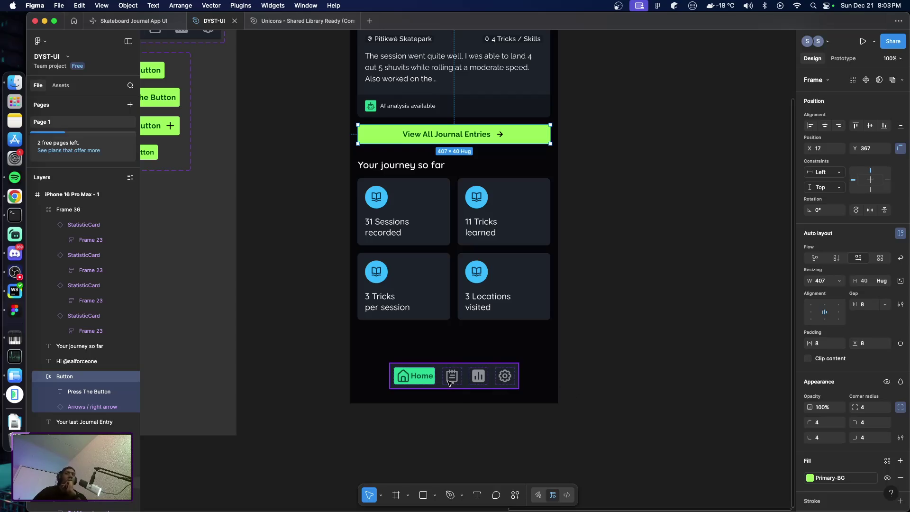
pyautogui.scroll(4, 590, 359)
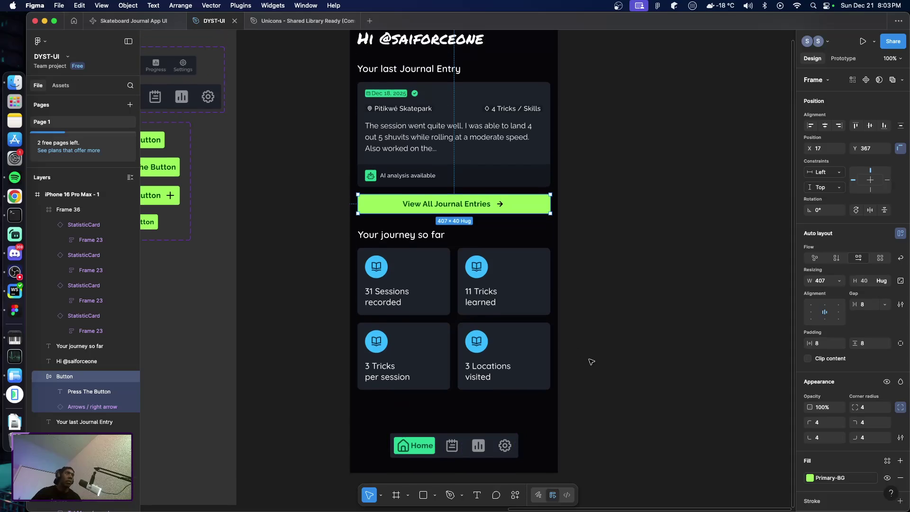
pyautogui.scroll(1, 590, 366)
pyautogui.hscroll(2, 588, 368)
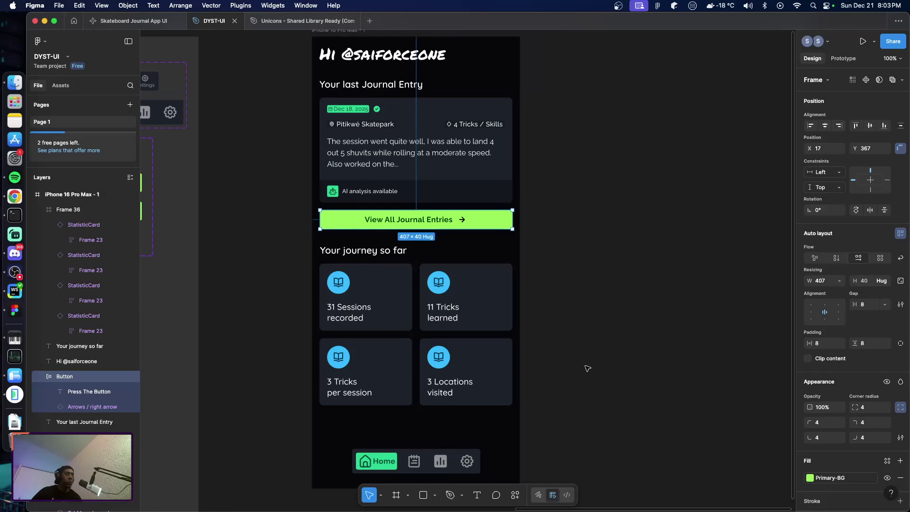
pyautogui.press('super+Tab')
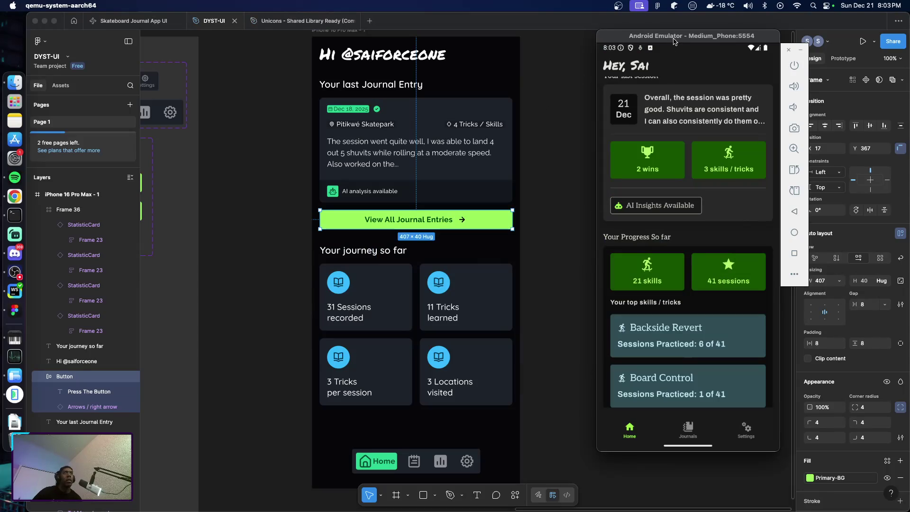
# Place the emulator window beside Figma and swipe through the app's Home screen to the top skills.
pyautogui.moveTo(674, 42); pyautogui.dragTo(664, 44)
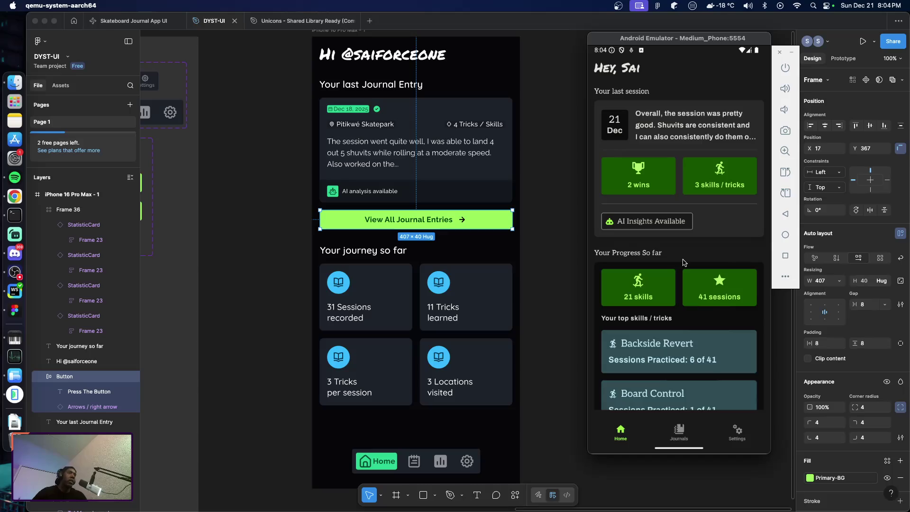
pyautogui.moveTo(681, 268); pyautogui.dragTo(665, 193)
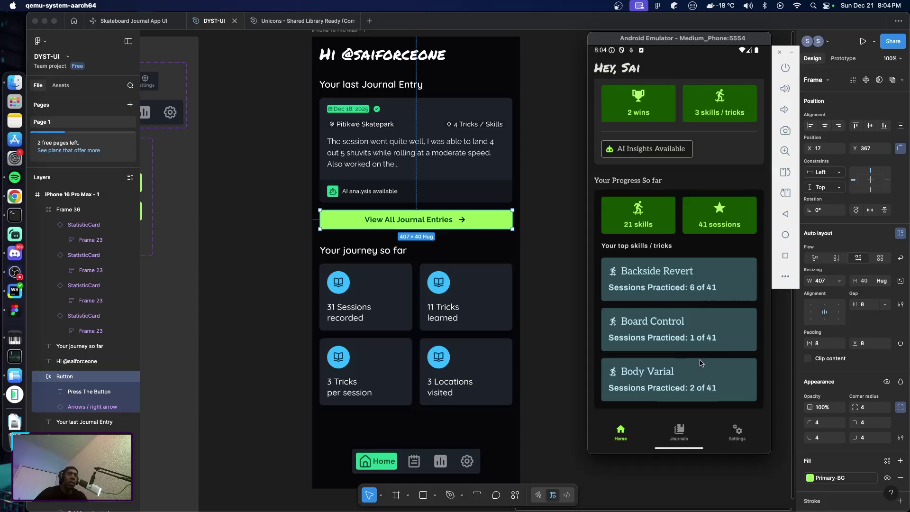
pyautogui.moveTo(684, 310)
pyautogui.mouseDown()
pyautogui.moveTo(681, 320)
pyautogui.moveTo(667, 306)
pyautogui.moveTo(669, 338)
pyautogui.mouseUp()
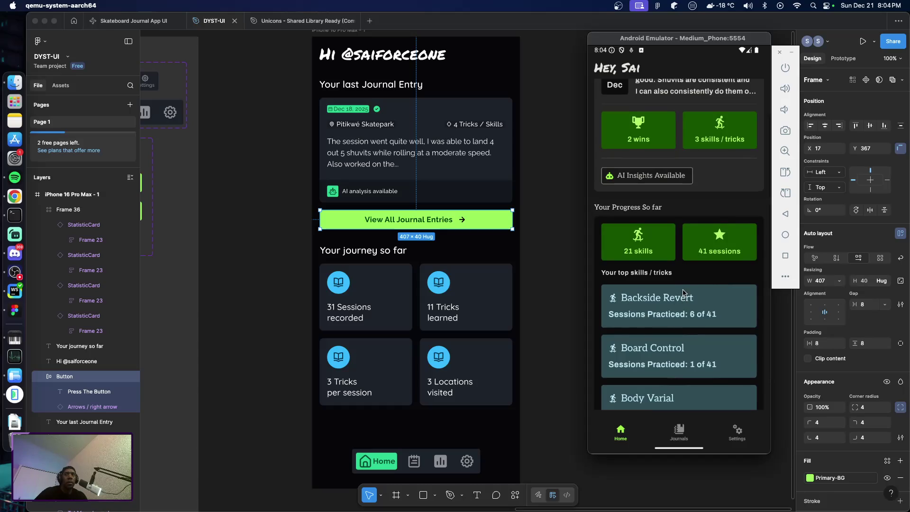
pyautogui.moveTo(684, 304); pyautogui.dragTo(689, 377)
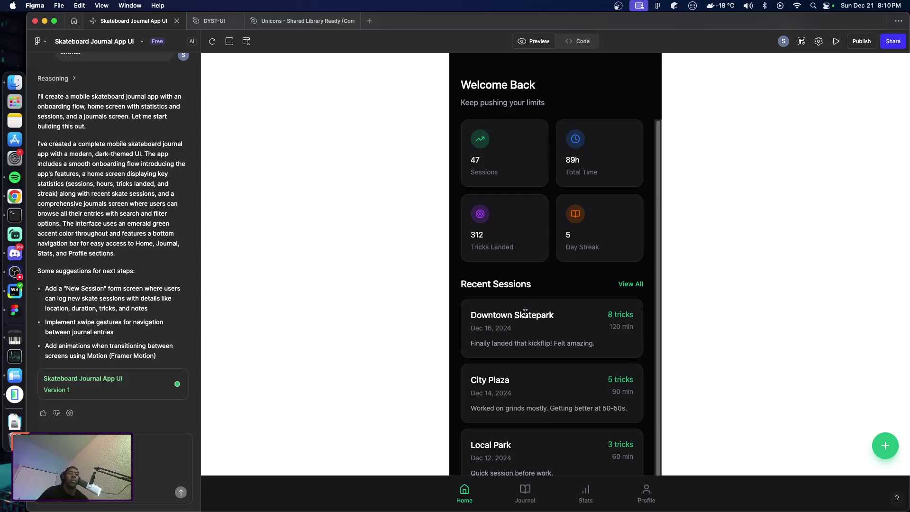
pyautogui.scroll(-2, 521, 313)
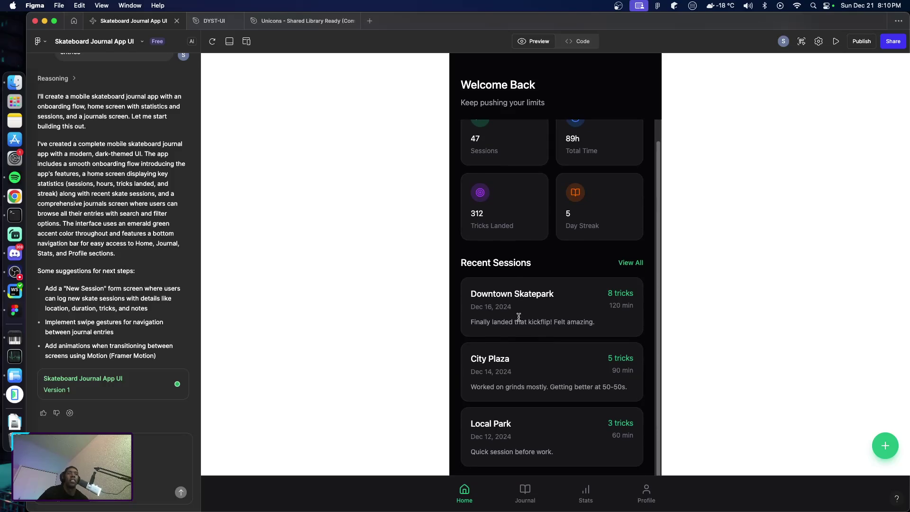
pyautogui.scroll(2, 526, 322)
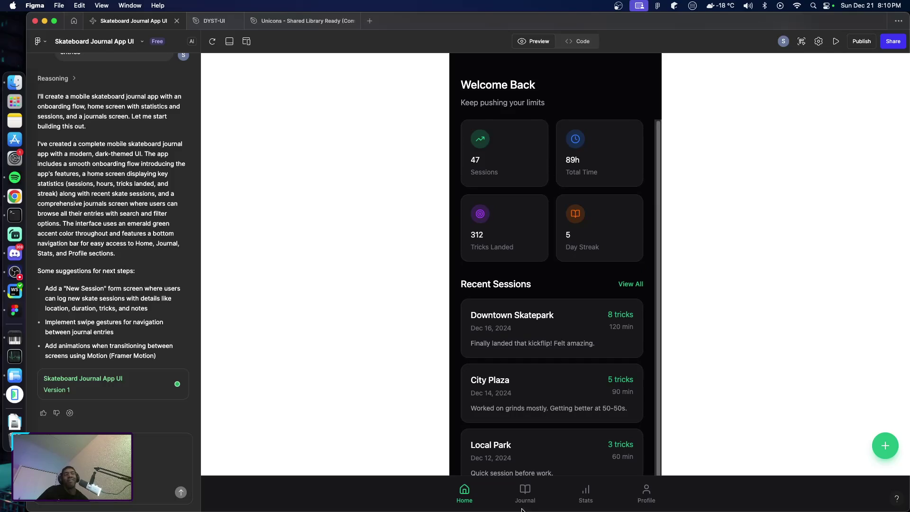
pyautogui.click(524, 492)
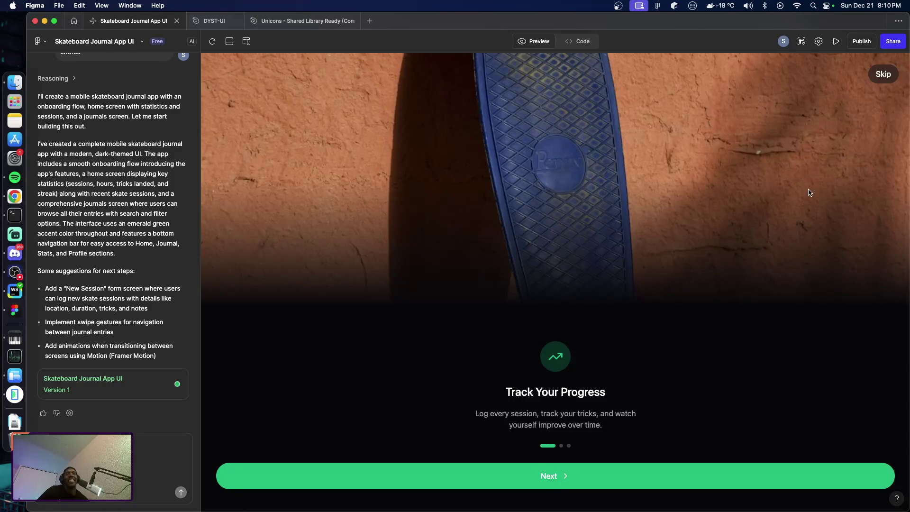
pyautogui.click(880, 79)
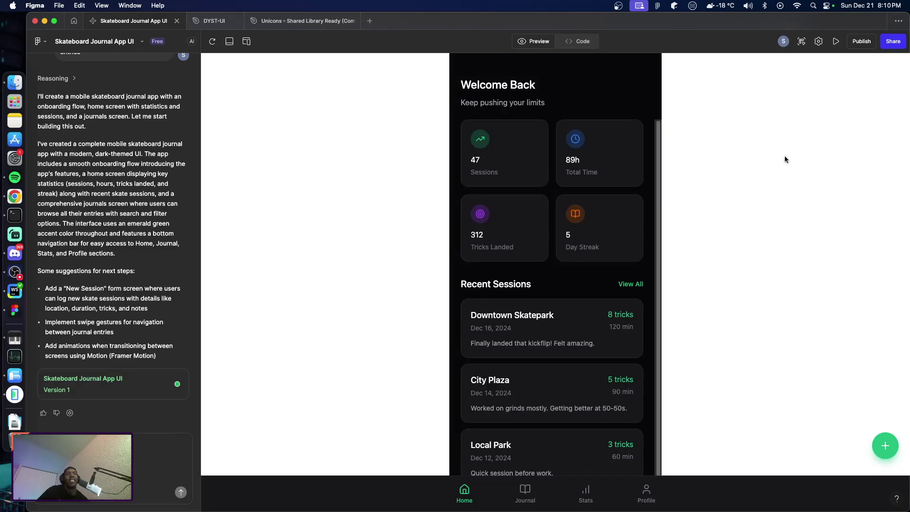
pyautogui.scroll(-1, 549, 277)
pyautogui.scroll(1, 574, 272)
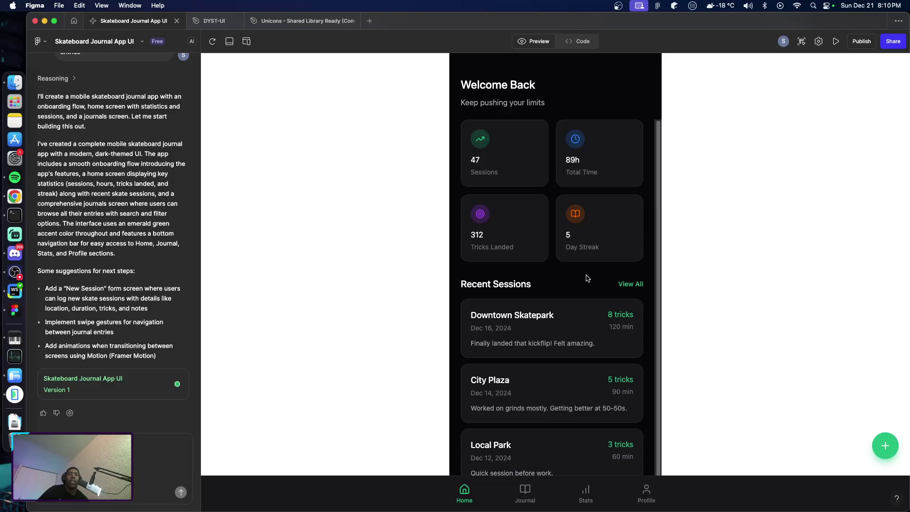
# Scroll through the Profile screen in the Figma Make app preview.
pyautogui.click(640, 493)
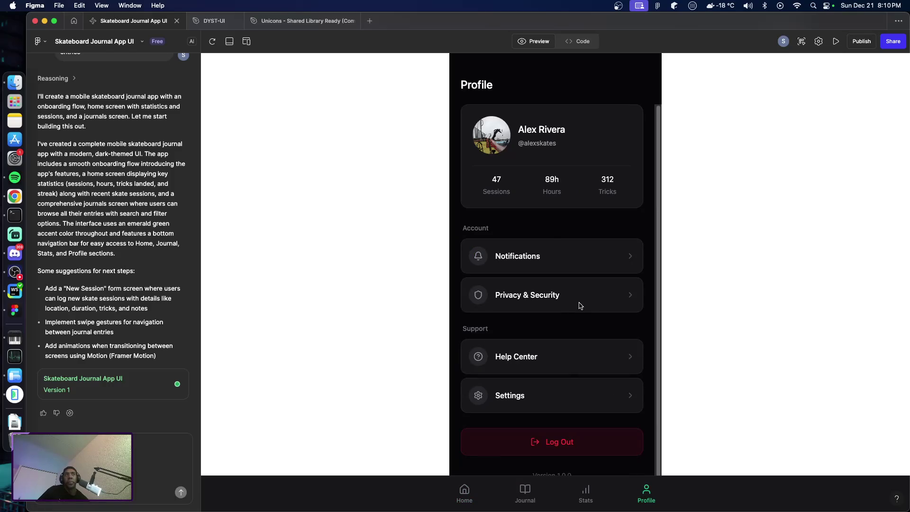
pyautogui.scroll(-2, 608, 310)
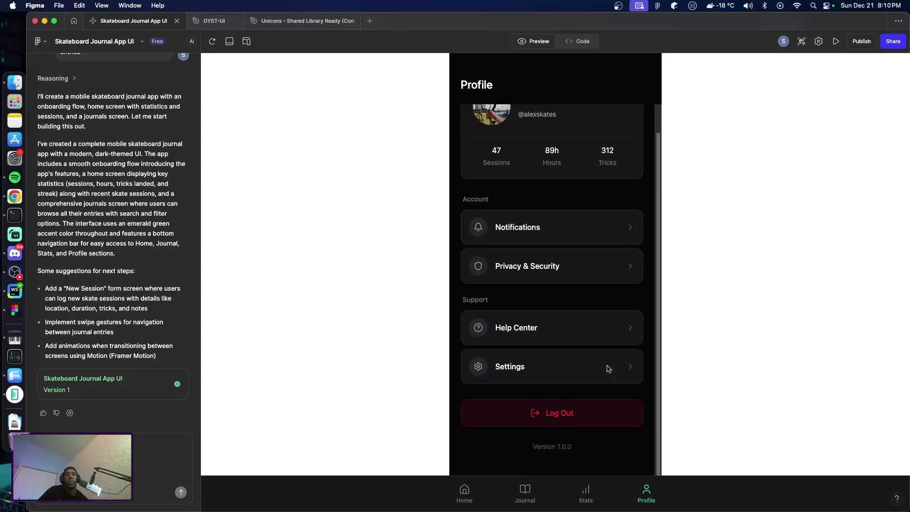
pyautogui.scroll(3, 150, 282)
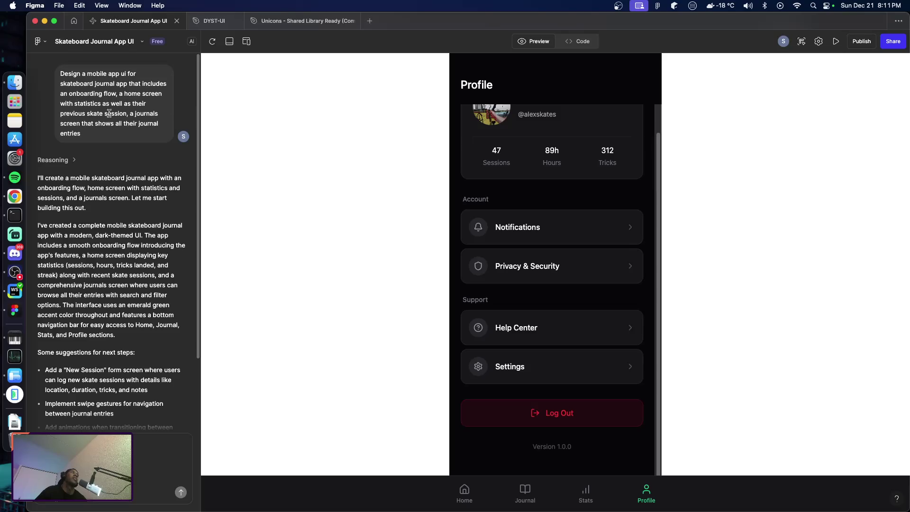
pyautogui.scroll(-3, 181, 264)
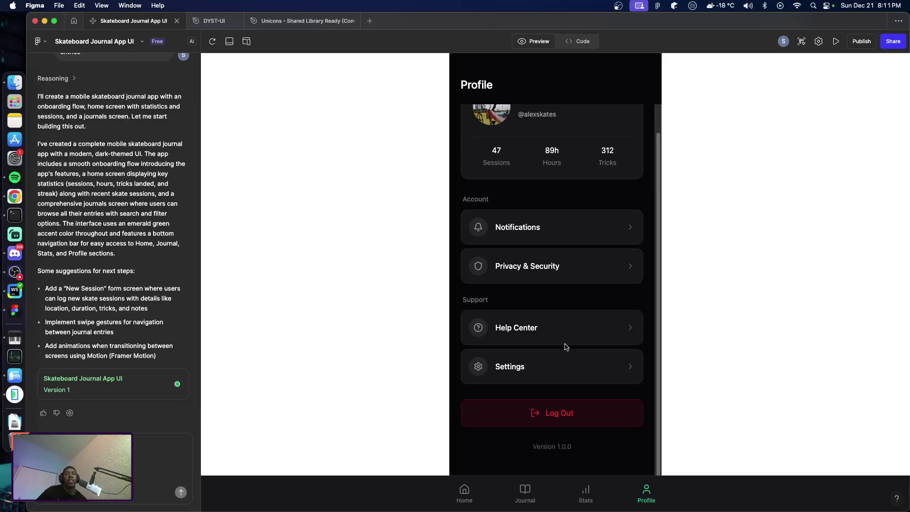
pyautogui.scroll(1, 595, 397)
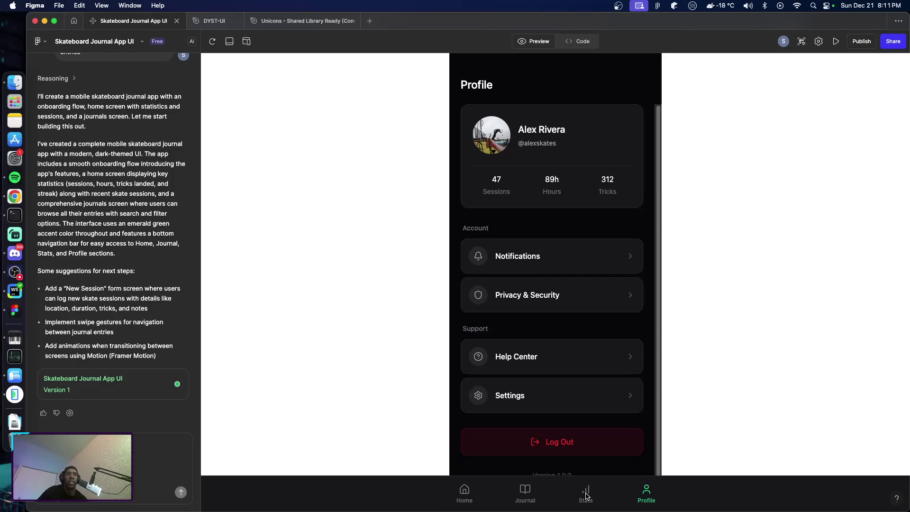
# Review the Statistics and Journal preview screens, then return to the DYST-UI design file.
pyautogui.click(587, 496)
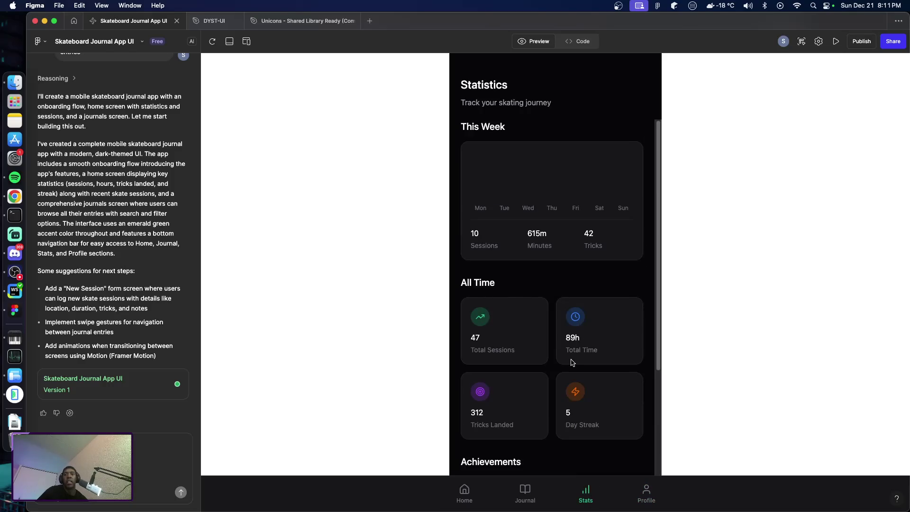
pyautogui.scroll(-5, 573, 362)
pyautogui.scroll(5, 604, 379)
pyautogui.scroll(-5, 604, 386)
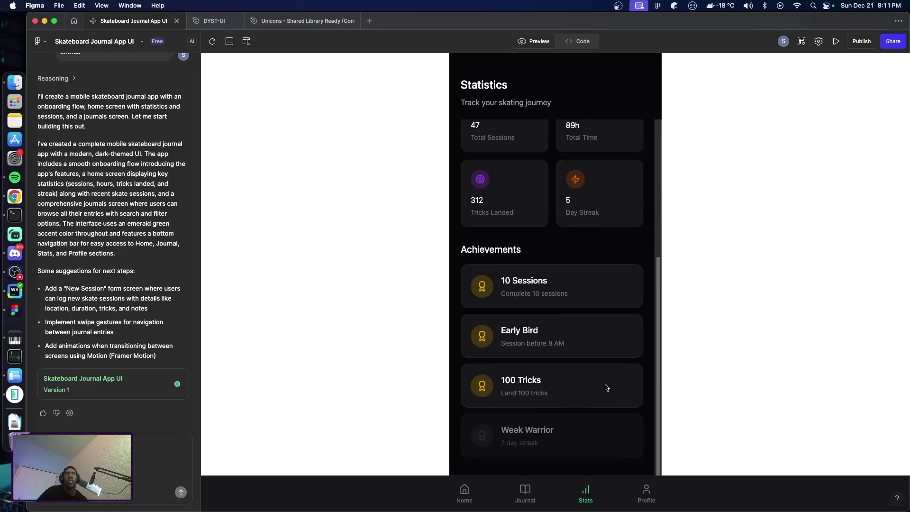
pyautogui.scroll(1, 607, 401)
pyautogui.scroll(1, 605, 401)
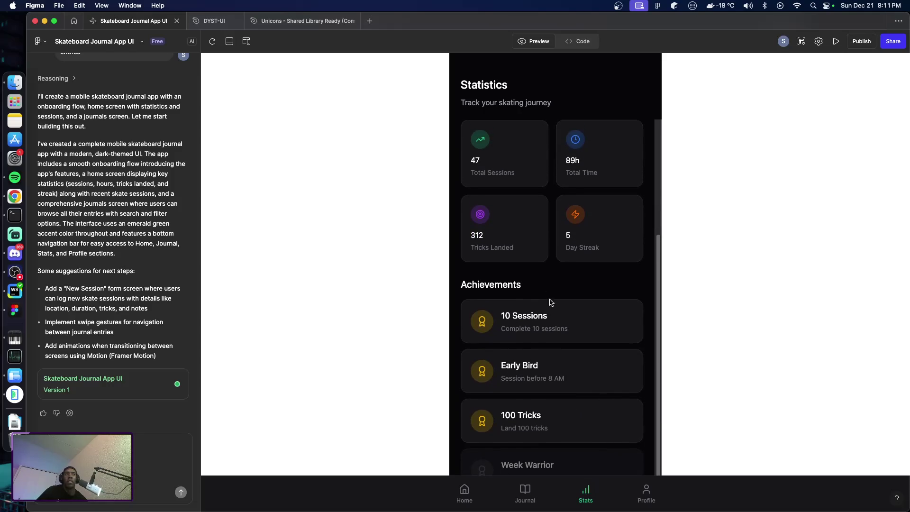
pyautogui.scroll(4, 552, 311)
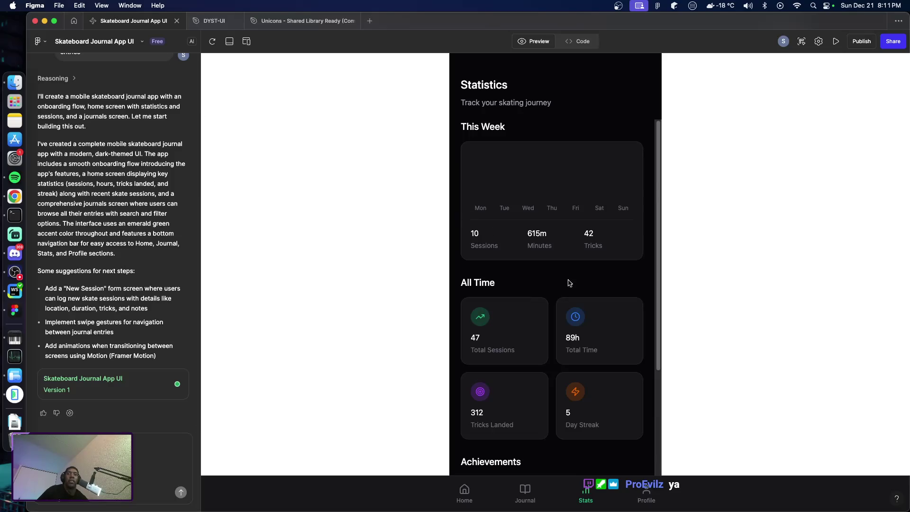
pyautogui.scroll(-5, 575, 309)
pyautogui.click(524, 489)
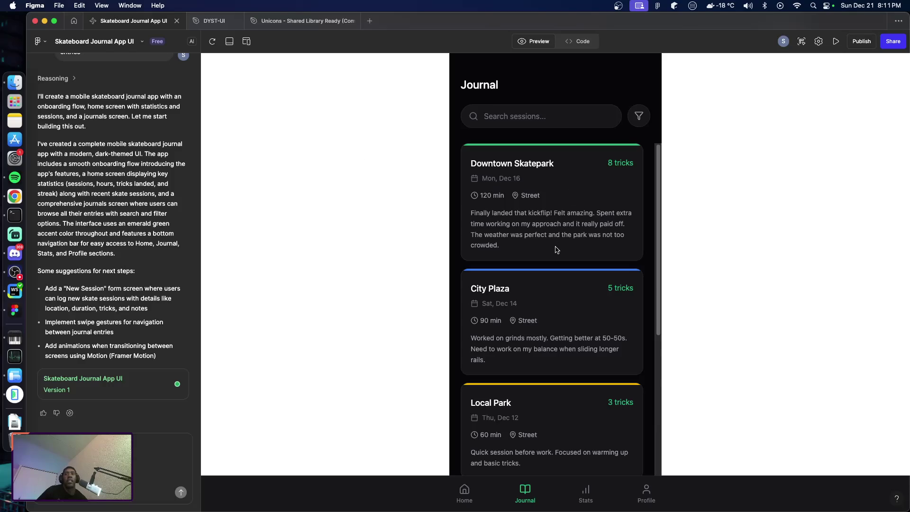
pyautogui.click(215, 22)
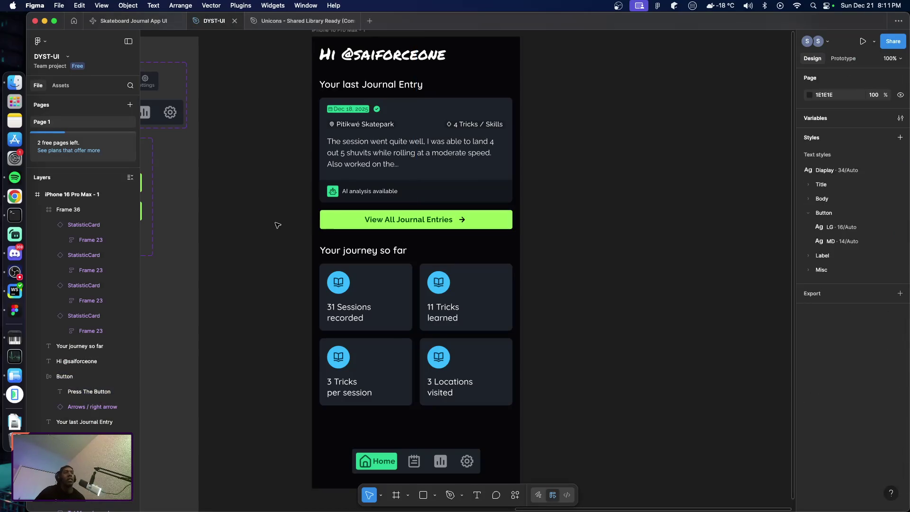
pyautogui.scroll(-2, 281, 228)
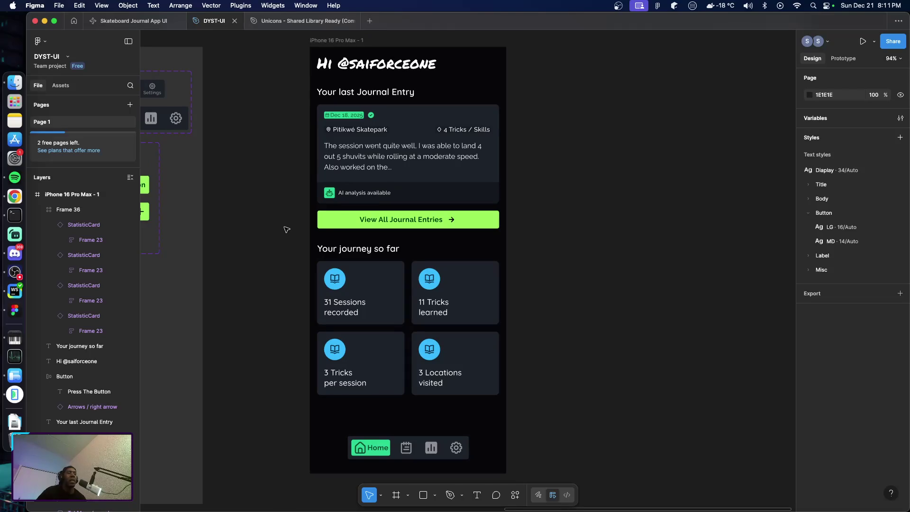
pyautogui.hscroll(-5, 284, 229)
pyautogui.hscroll(-8, 287, 230)
pyautogui.hscroll(-8, 322, 238)
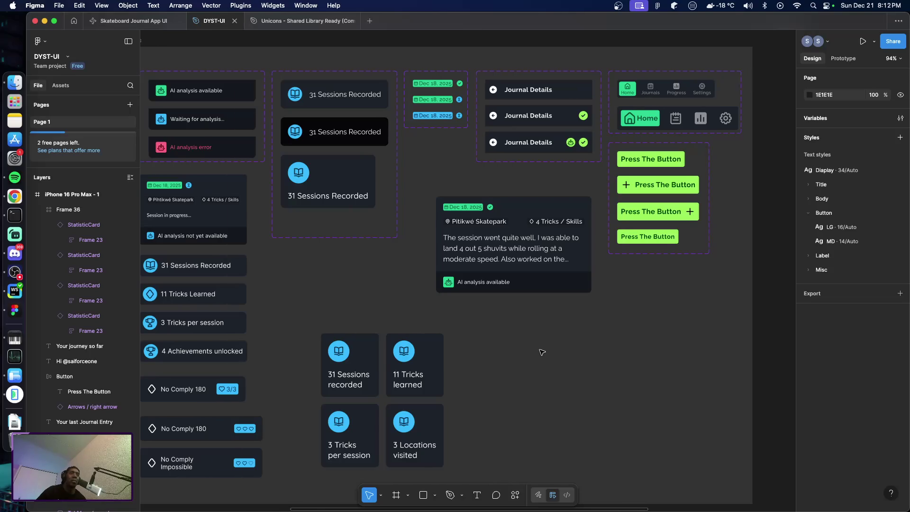
pyautogui.hscroll(5, 542, 352)
pyautogui.hscroll(5, 542, 355)
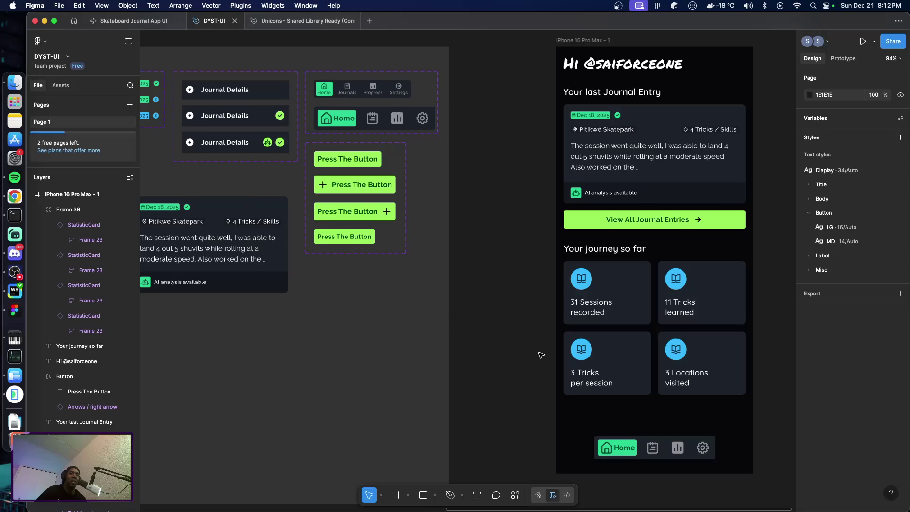
pyautogui.hscroll(4, 538, 353)
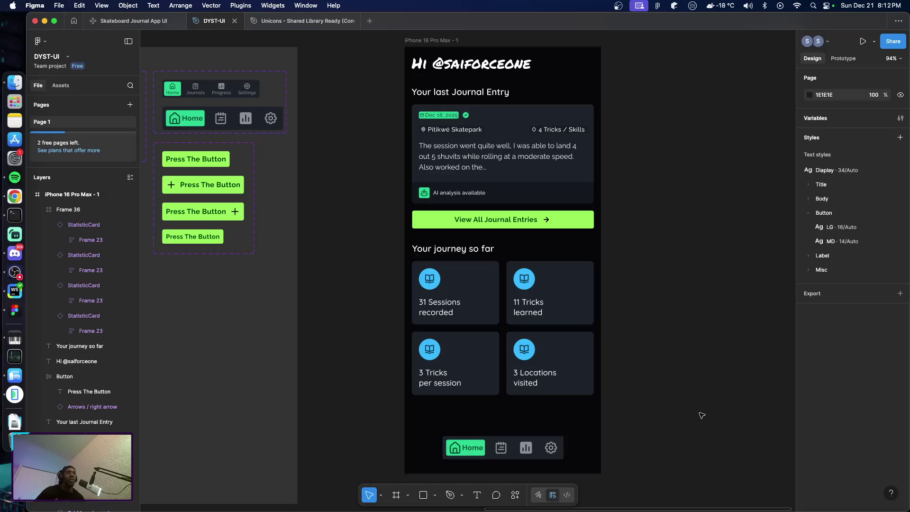
pyautogui.scroll(-2, 685, 398)
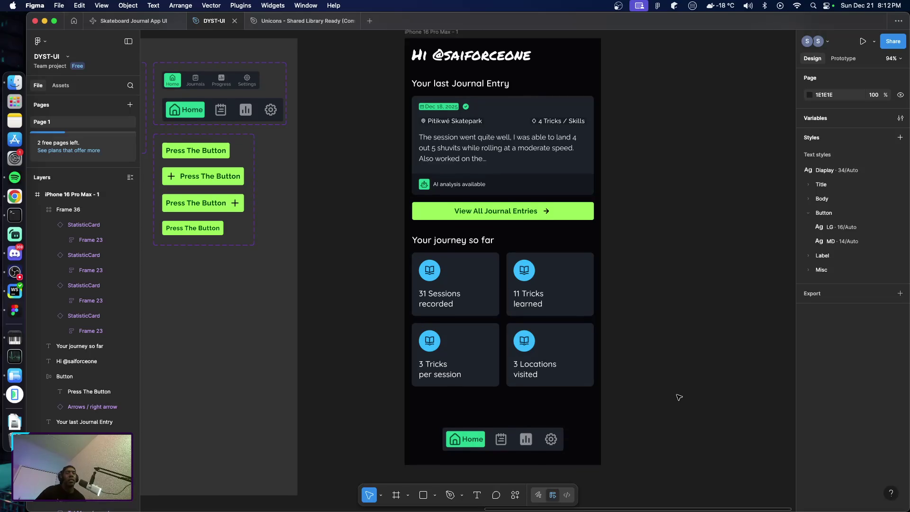
pyautogui.hscroll(5, 678, 395)
pyautogui.scroll(3, 628, 388)
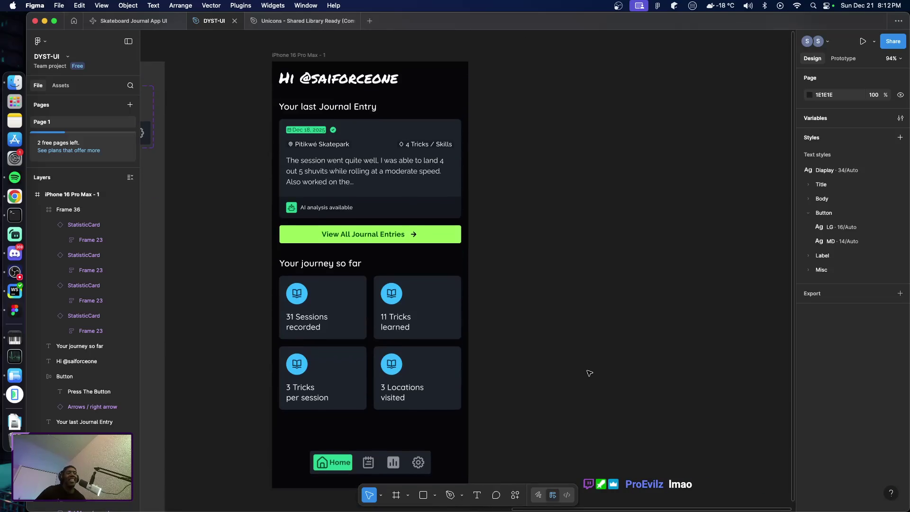
pyautogui.scroll(-2, 559, 313)
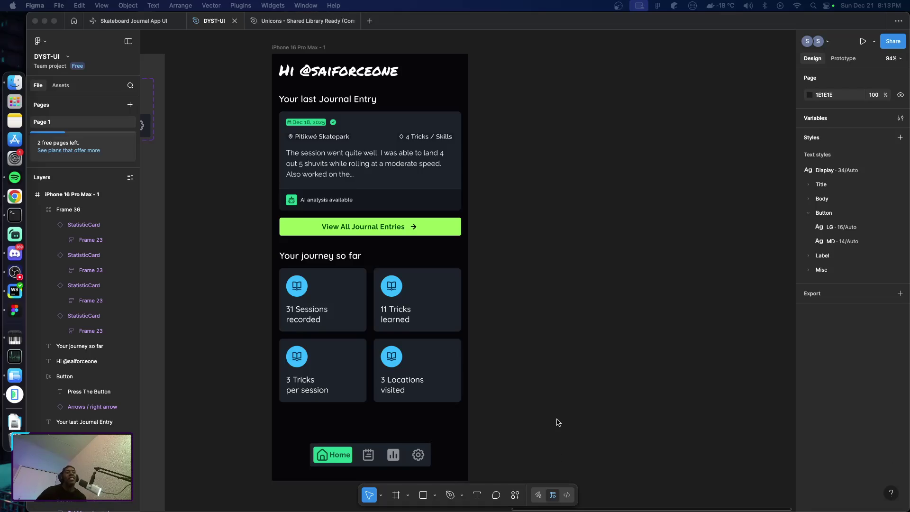
# Pan the home design slightly and bring the Android Emulator window to the front.
pyautogui.scroll(-1, 558, 421)
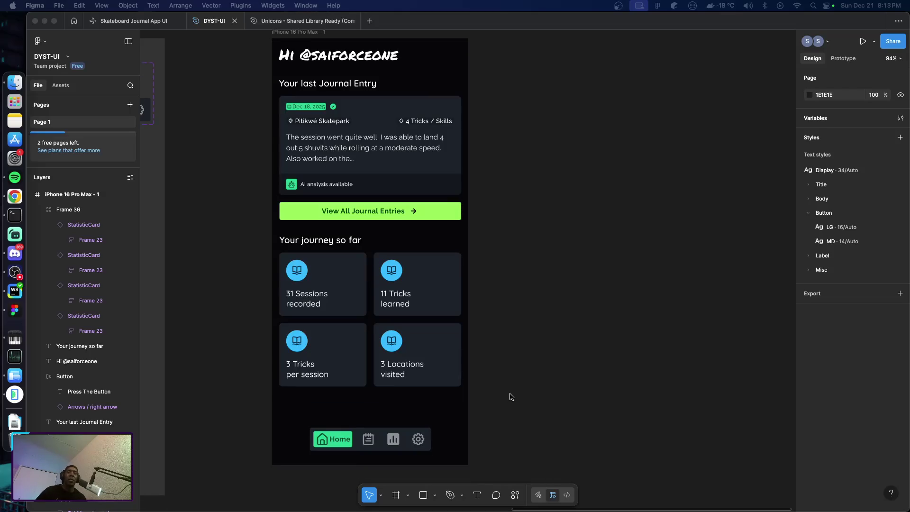
pyautogui.scroll(5, 498, 392)
pyautogui.scroll(-6, 479, 390)
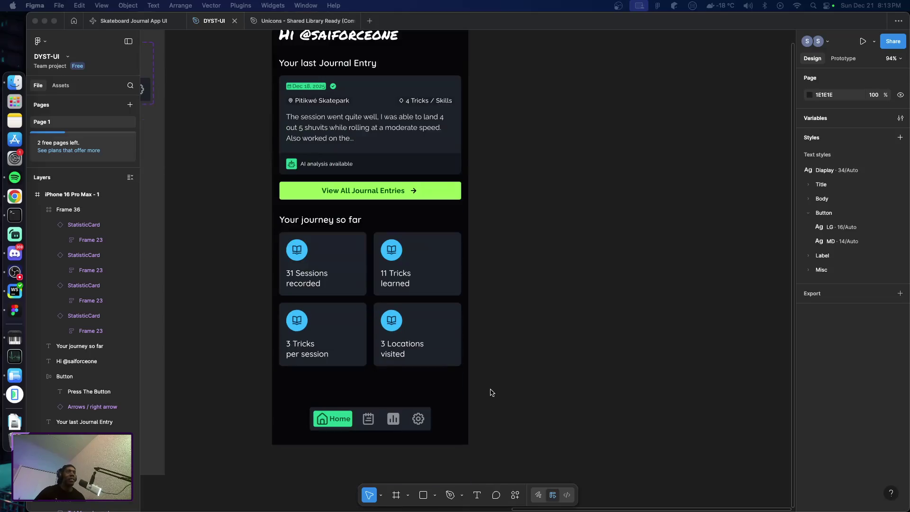
pyautogui.scroll(1, 491, 391)
pyautogui.hscroll(2, 500, 387)
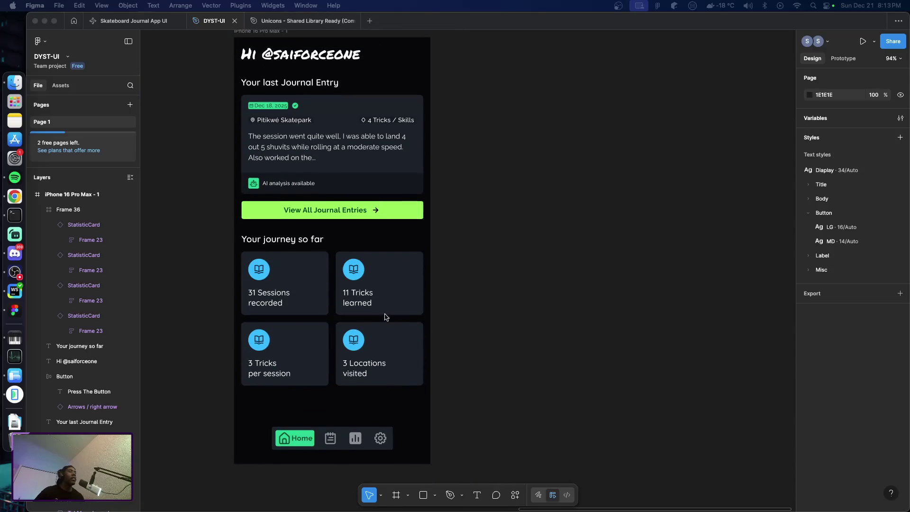
pyautogui.scroll(1, 422, 349)
pyautogui.press('super+Tab')
pyautogui.press('super+Tab')
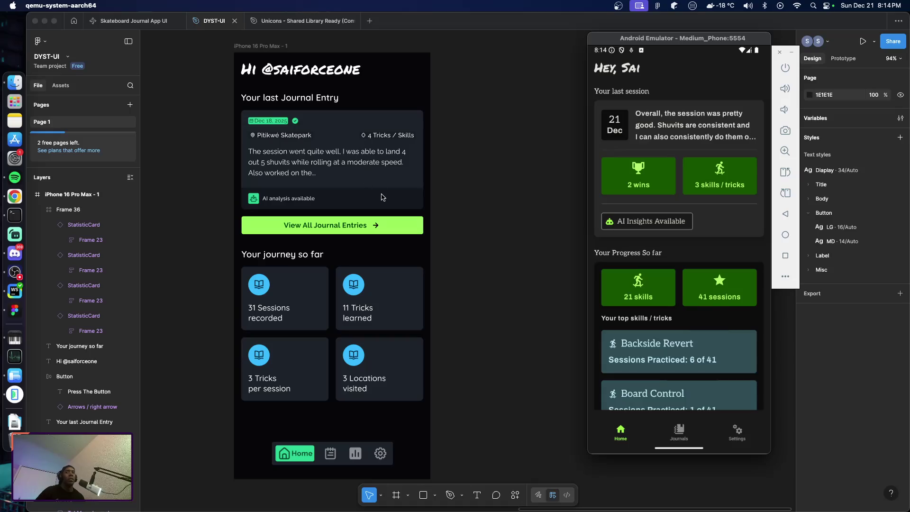
# Drag the emulator window beside the Figma iPhone frame, then bring Figma back in front.
pyautogui.hscroll(-3, 436, 213)
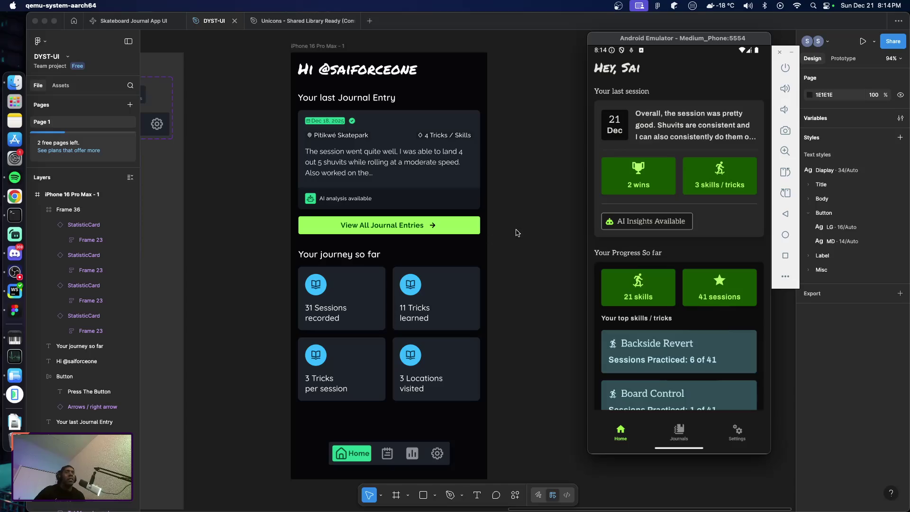
pyautogui.moveTo(654, 44); pyautogui.dragTo(631, 53)
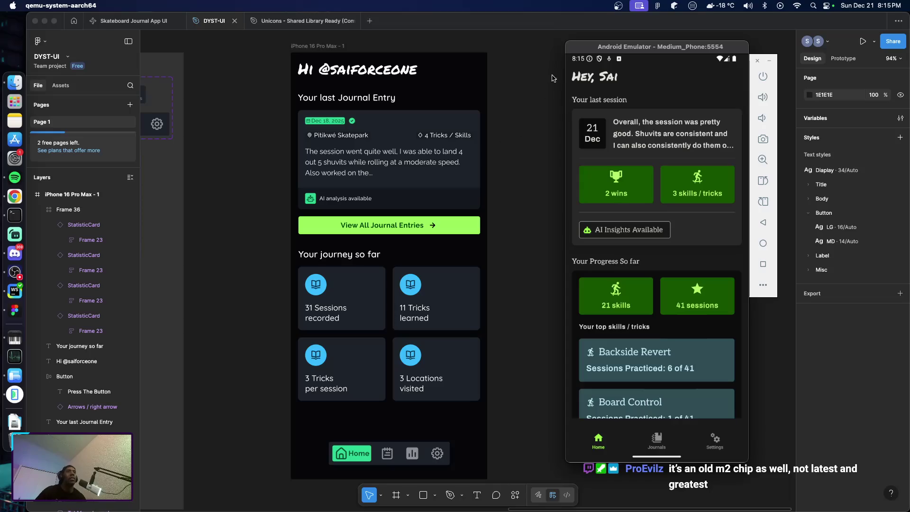
pyautogui.click(482, 169)
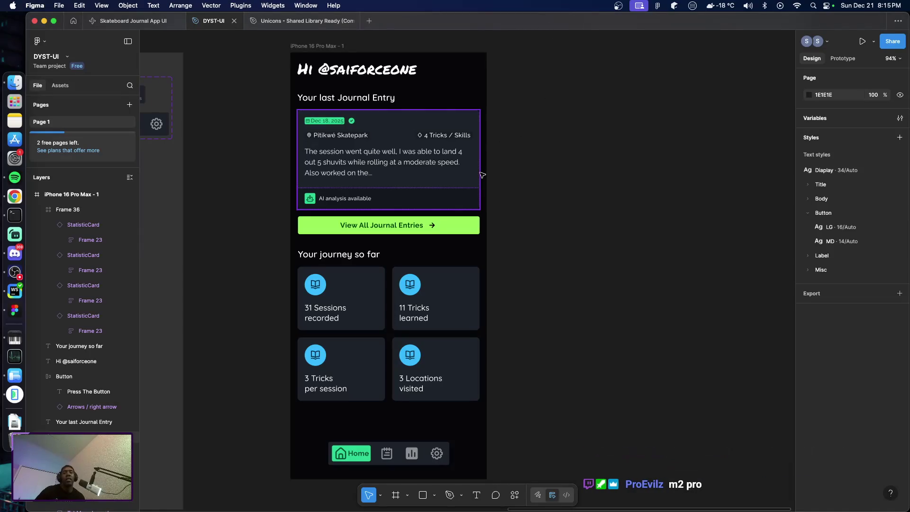
# Recentre the iPhone home frame on the Figma canvas.
pyautogui.scroll(3, 536, 213)
pyautogui.scroll(-3, 536, 213)
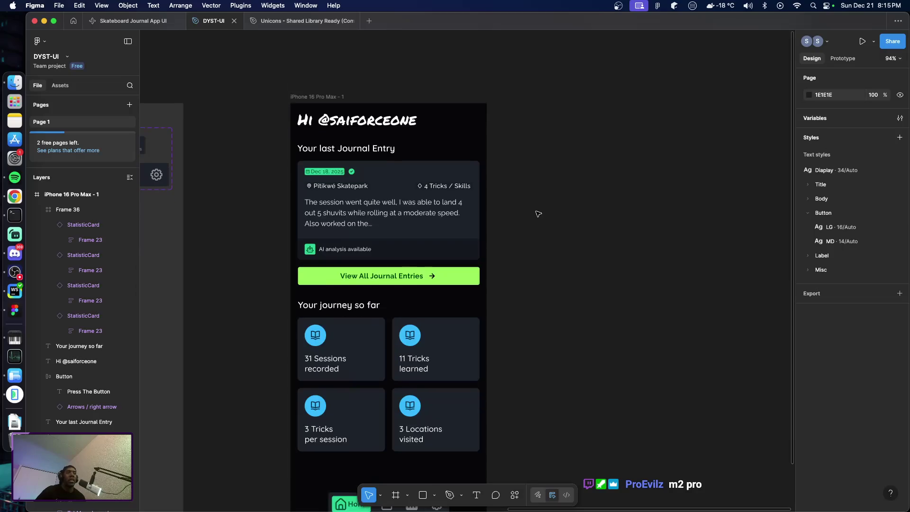
pyautogui.scroll(-1, 536, 216)
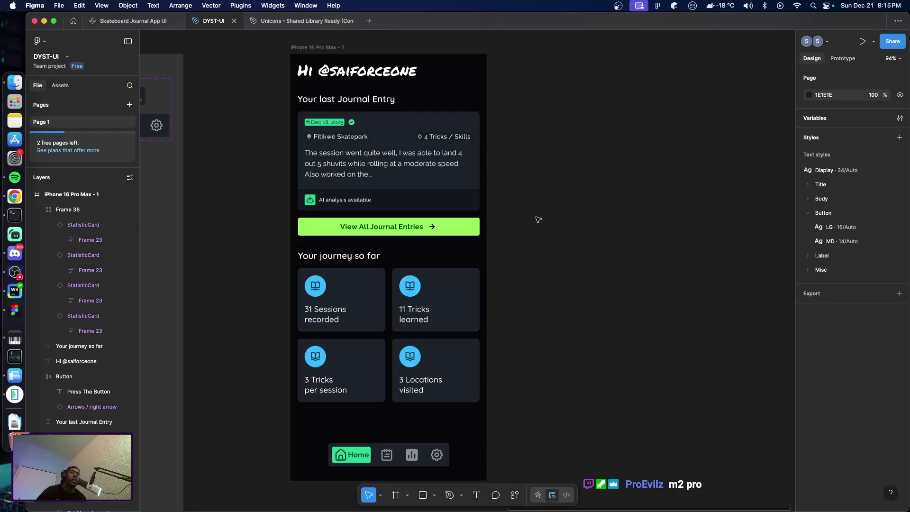
pyautogui.hscroll(2, 550, 239)
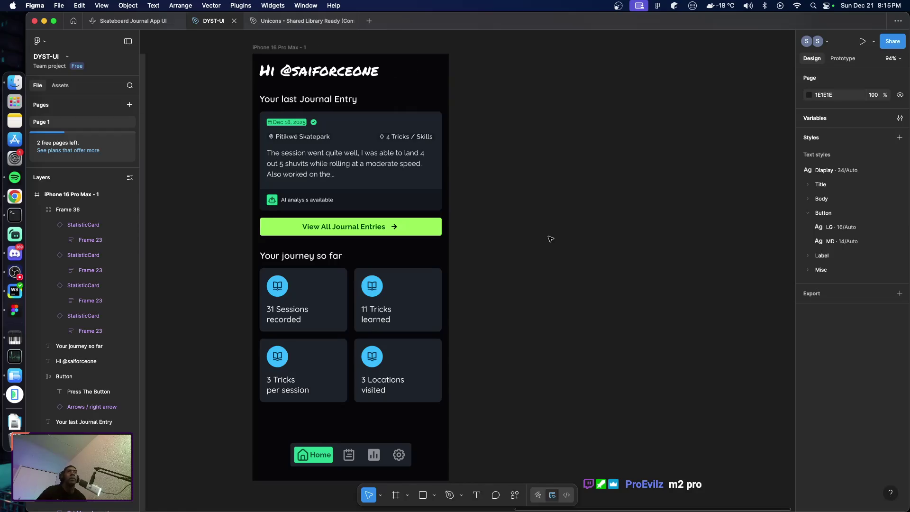
# Rename the iPhone frame to 'Home', then extend the name to 'Home with Content'.
pyautogui.click(284, 49)
pyautogui.write('Home')
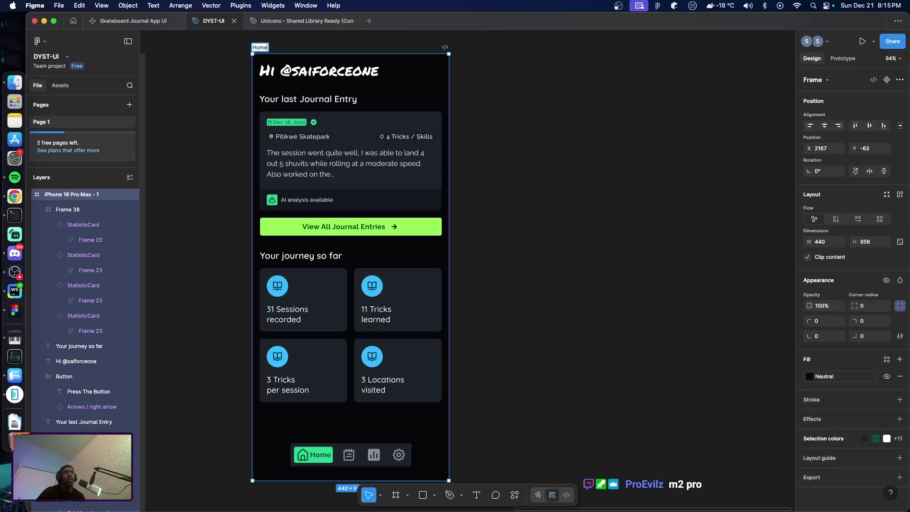
pyautogui.press('Return')
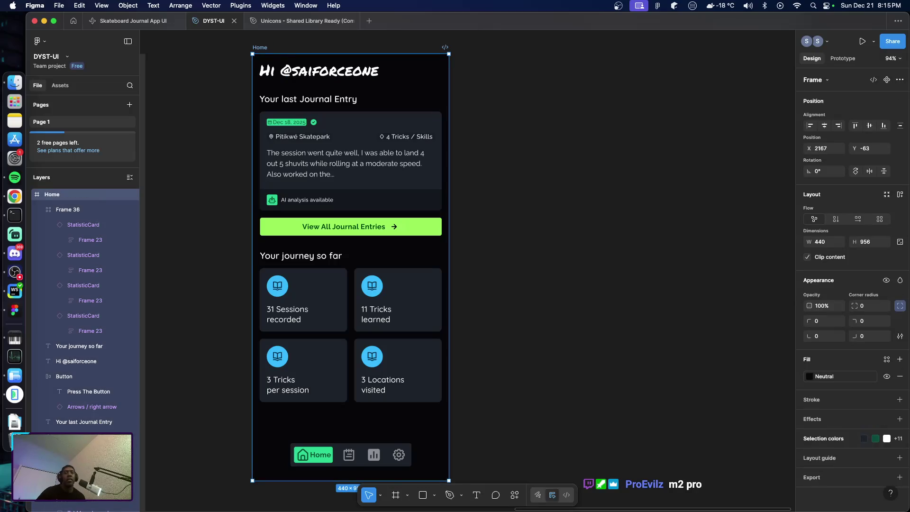
pyautogui.click(522, 120)
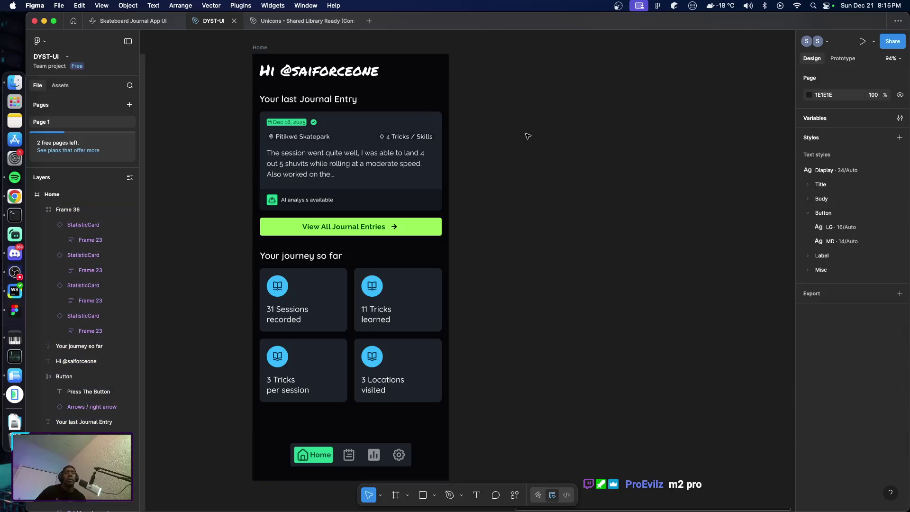
pyautogui.hscroll(3, 527, 137)
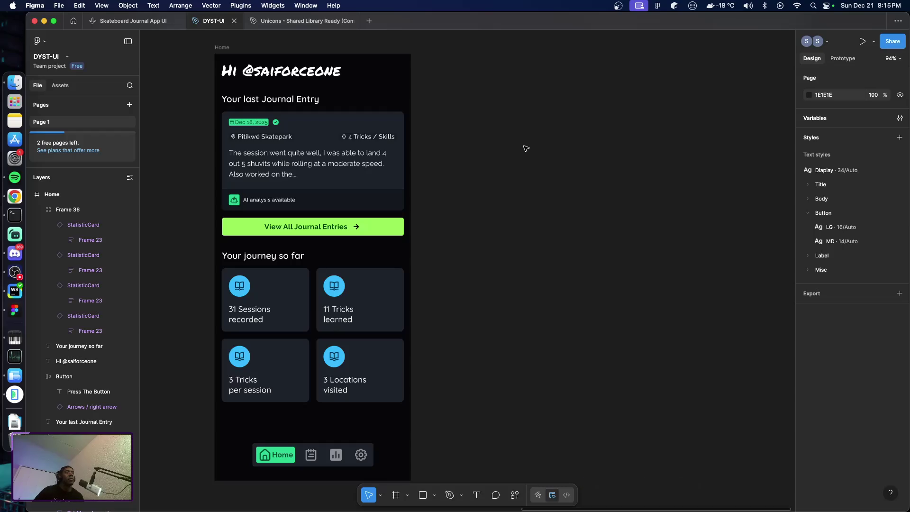
pyautogui.click(229, 49)
pyautogui.press('Right')
pyautogui.write('with Content')
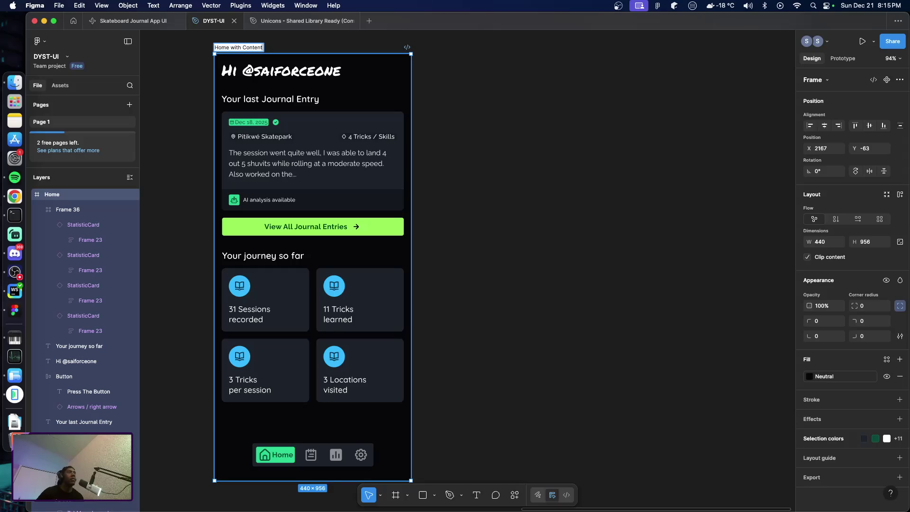
pyautogui.press('Return')
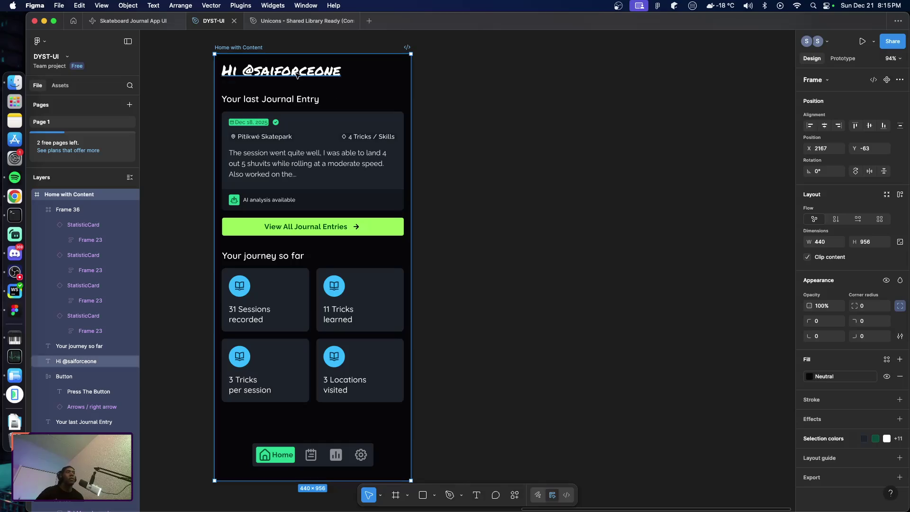
pyautogui.click(520, 197)
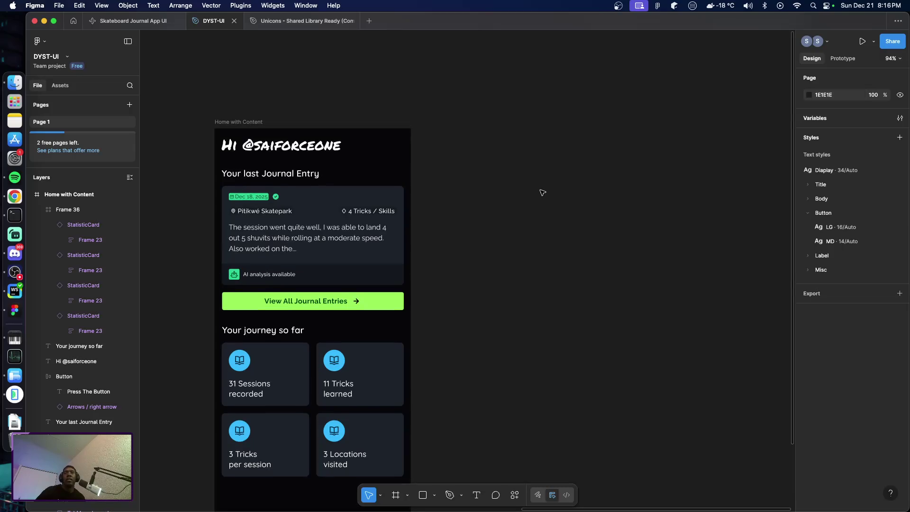
pyautogui.scroll(2, 542, 192)
pyautogui.scroll(3, 540, 192)
pyautogui.scroll(-5, 538, 192)
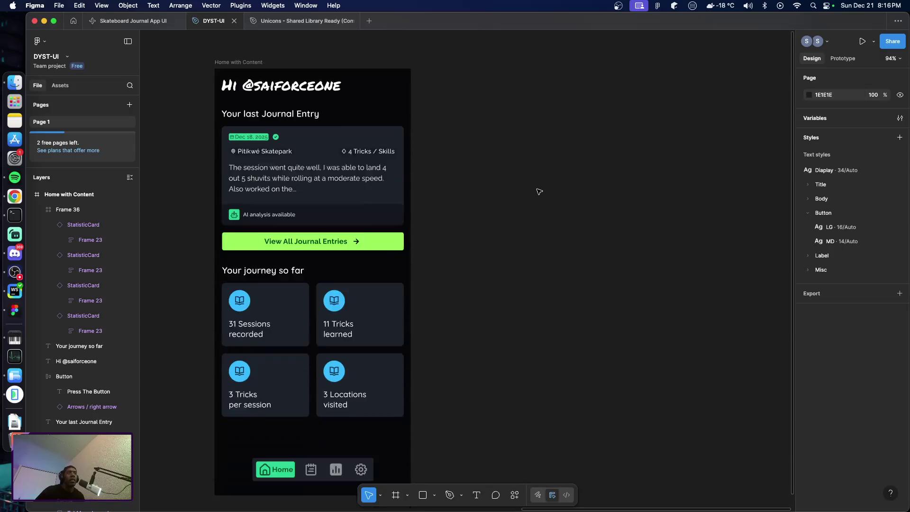
pyautogui.scroll(2, 537, 193)
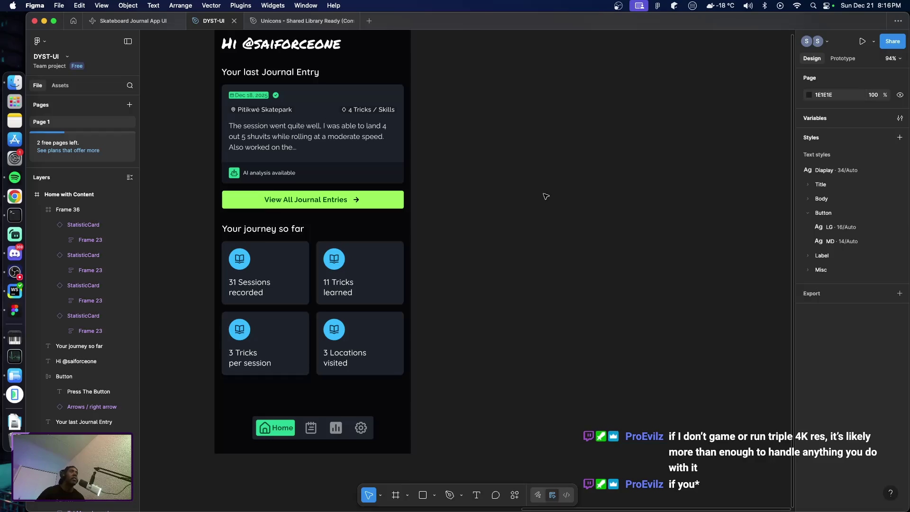
pyautogui.scroll(1, 543, 198)
pyautogui.scroll(3, 544, 200)
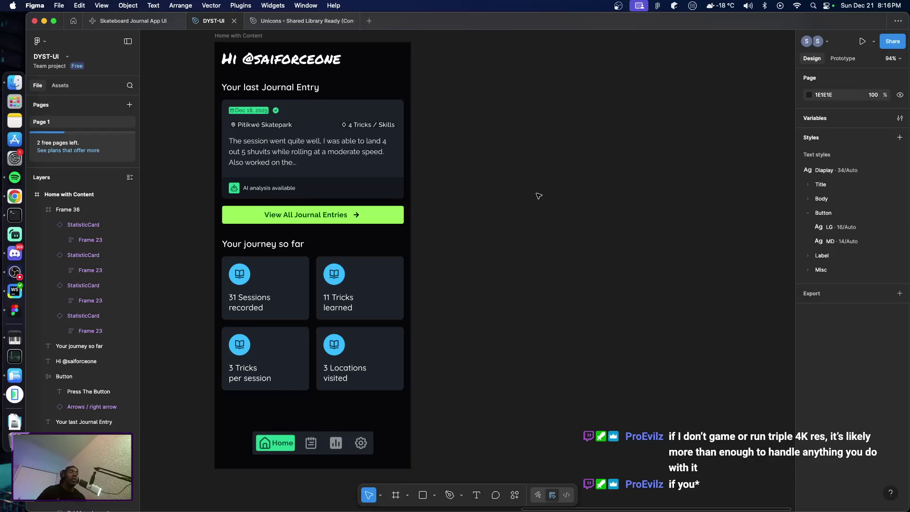
pyautogui.scroll(-1, 244, 51)
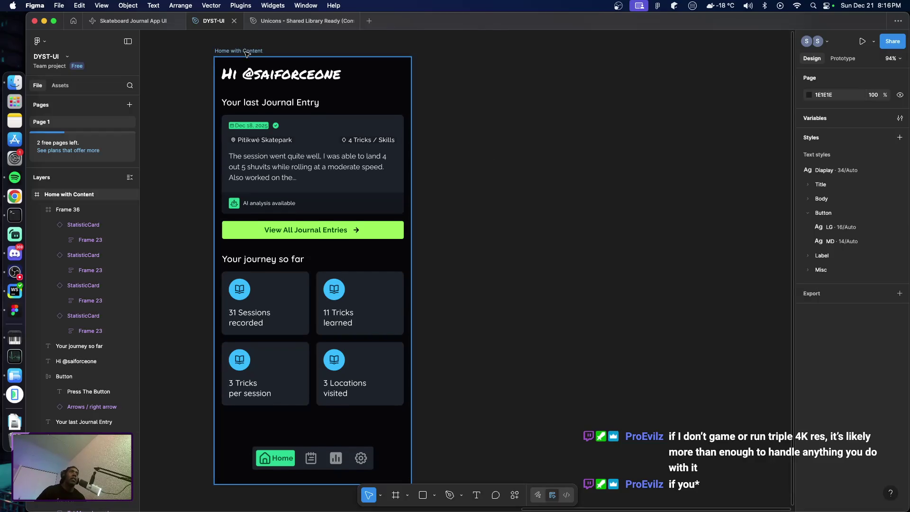
pyautogui.click(247, 52)
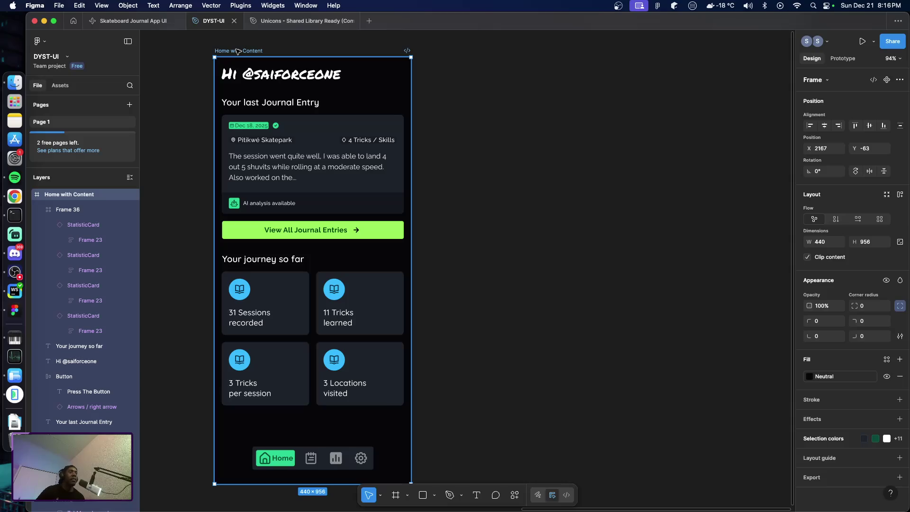
# Duplicate the Home with Content frame and rename the copy 'Home without Content'.
pyautogui.press('super+d')
pyautogui.doubleClick(448, 49)
pyautogui.click(449, 49)
pyautogui.write('out Content')
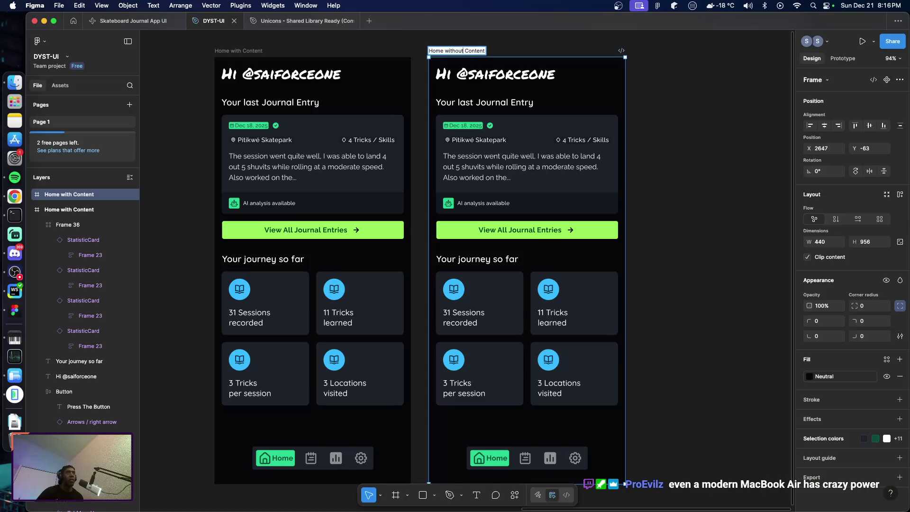
pyautogui.press('Return')
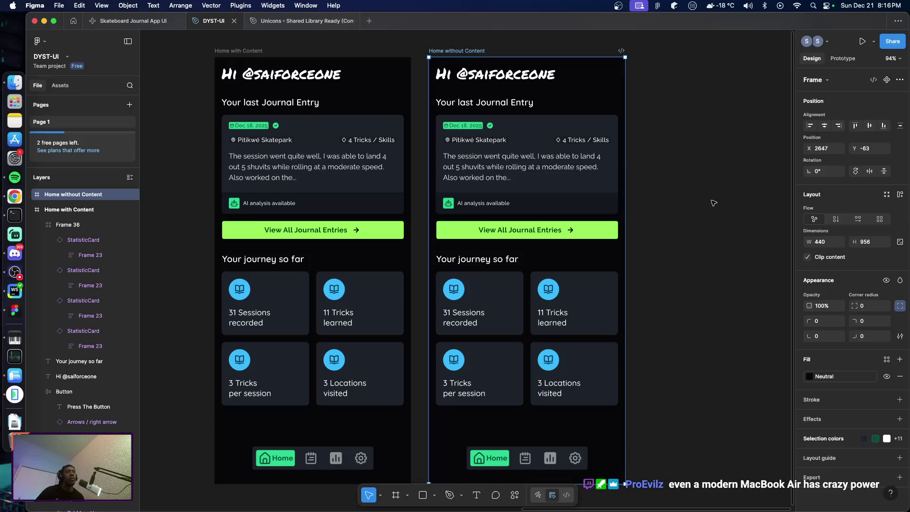
# Select the copy's journal entry card and View All Journal Entries button.
pyautogui.click(574, 188)
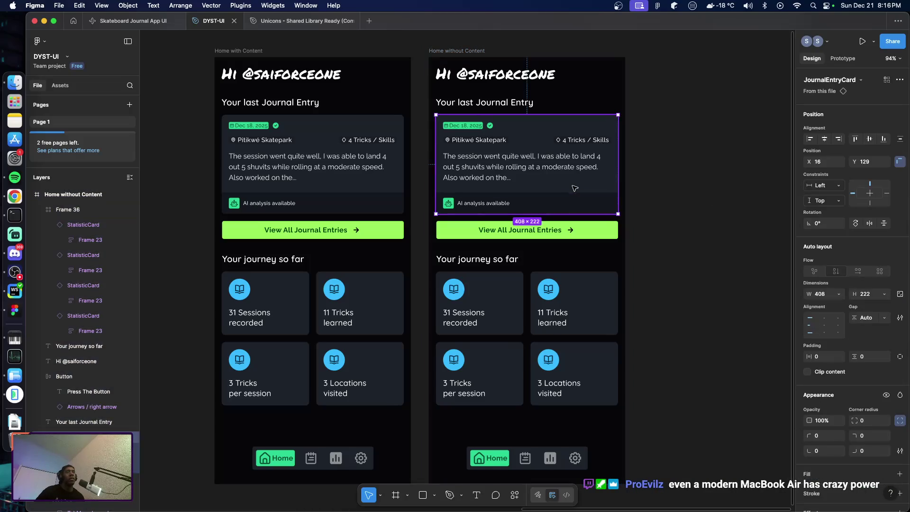
pyautogui.click(611, 231)
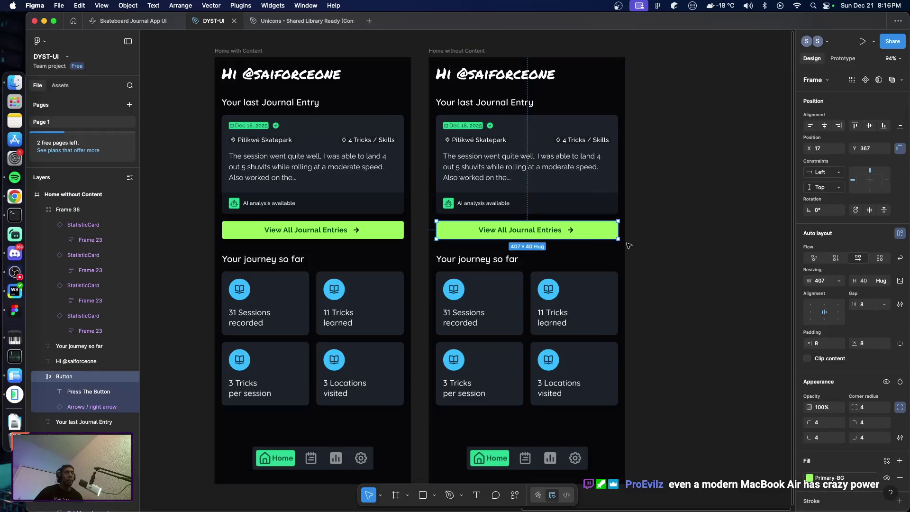
pyautogui.scroll(2, 628, 246)
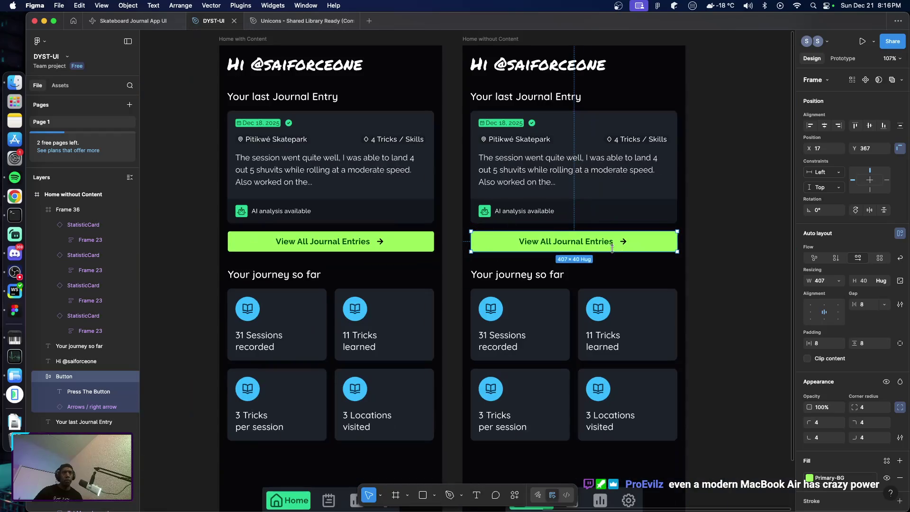
# Detach the copy's View All Journal Entries button fill from Primary-BG, leaving plain 99F75C.
pyautogui.scroll(-2, 630, 244)
pyautogui.press('Escape')
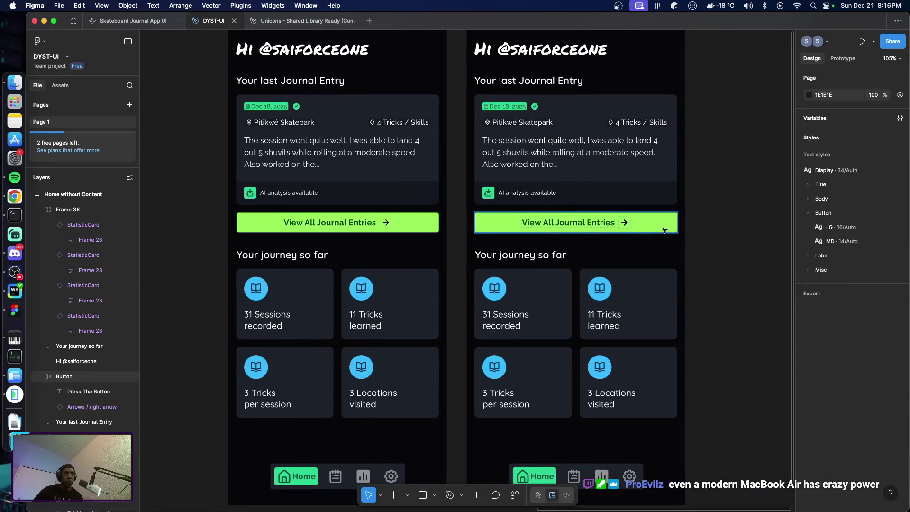
pyautogui.click(650, 231)
pyautogui.click(871, 477)
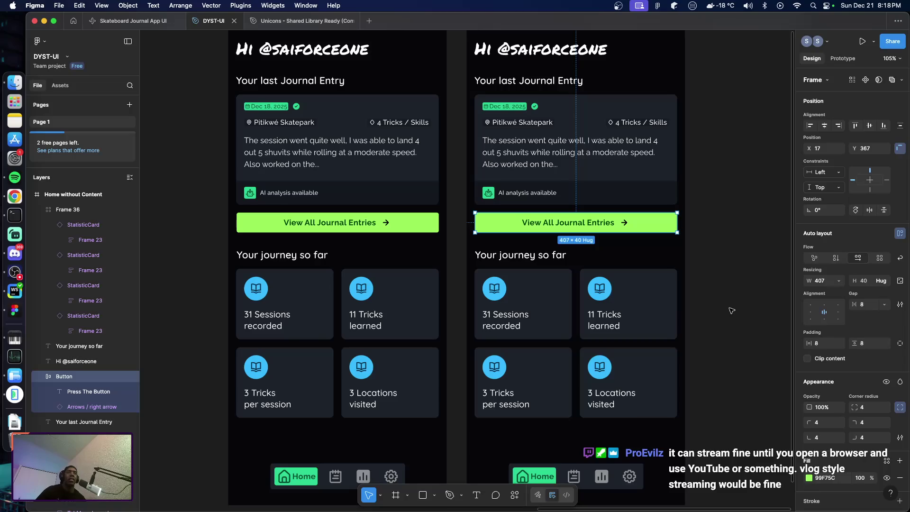
# Change the button's green 99F75C background colour to white FFFFFF.
pyautogui.scroll(-5, 835, 427)
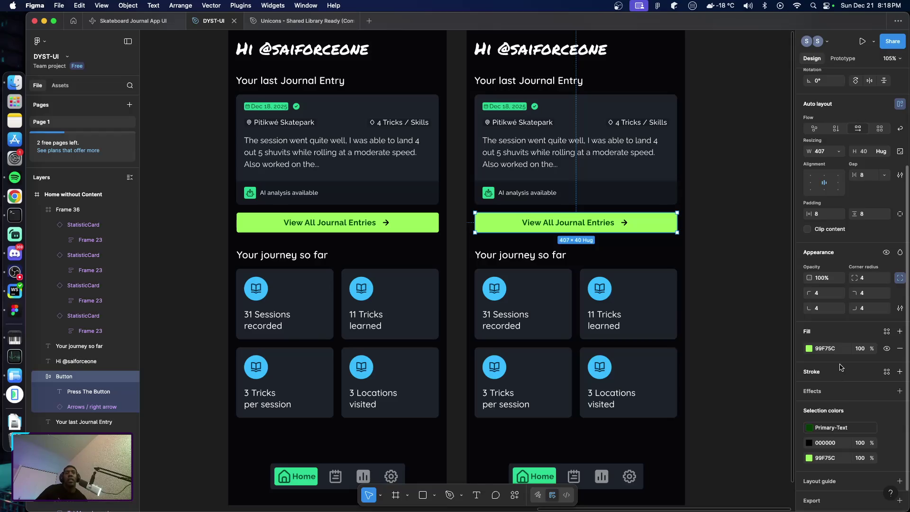
pyautogui.scroll(-1, 836, 381)
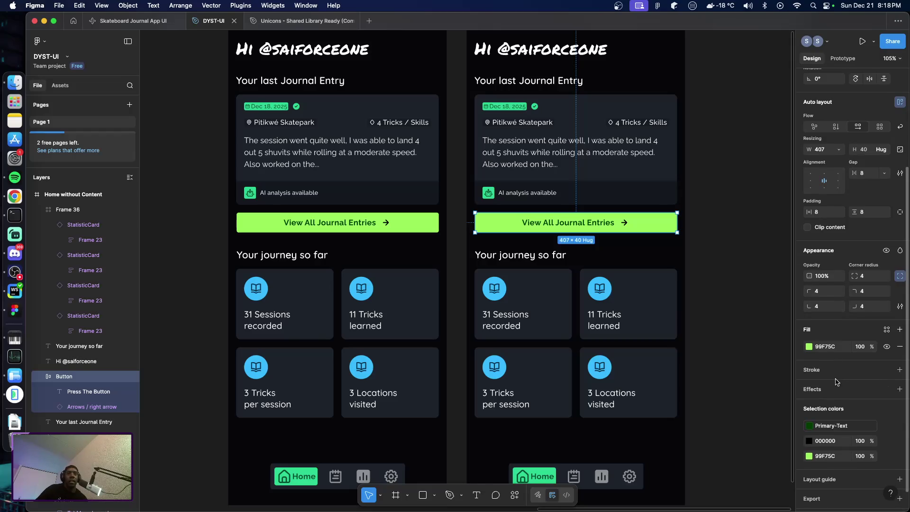
pyautogui.scroll(-1, 836, 381)
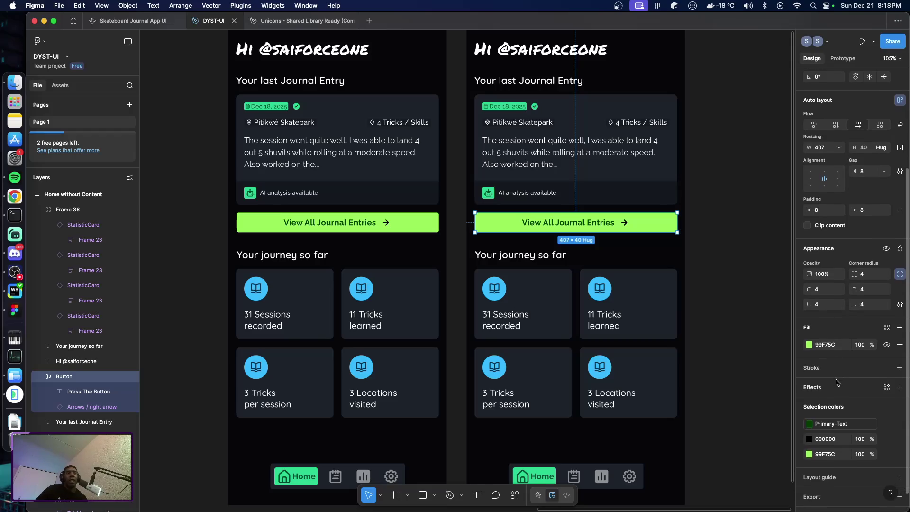
pyautogui.click(810, 453)
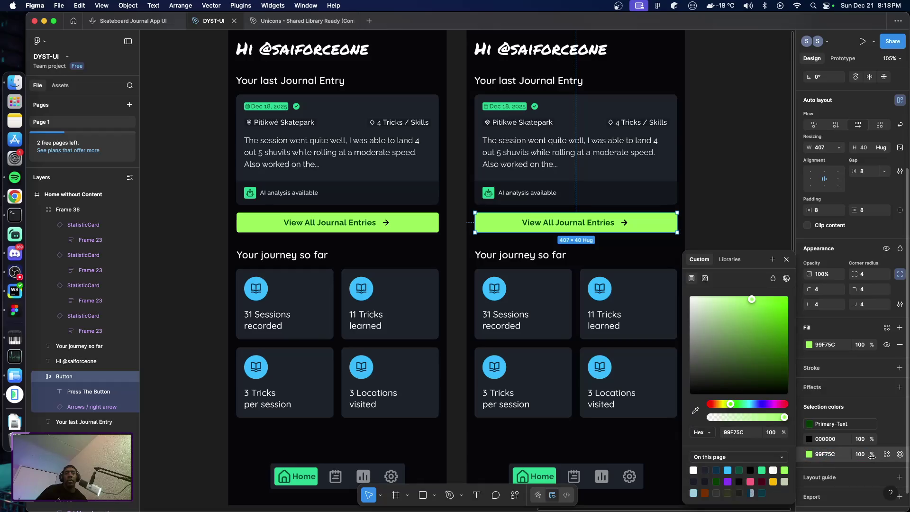
pyautogui.click(729, 260)
pyautogui.scroll(-5, 737, 427)
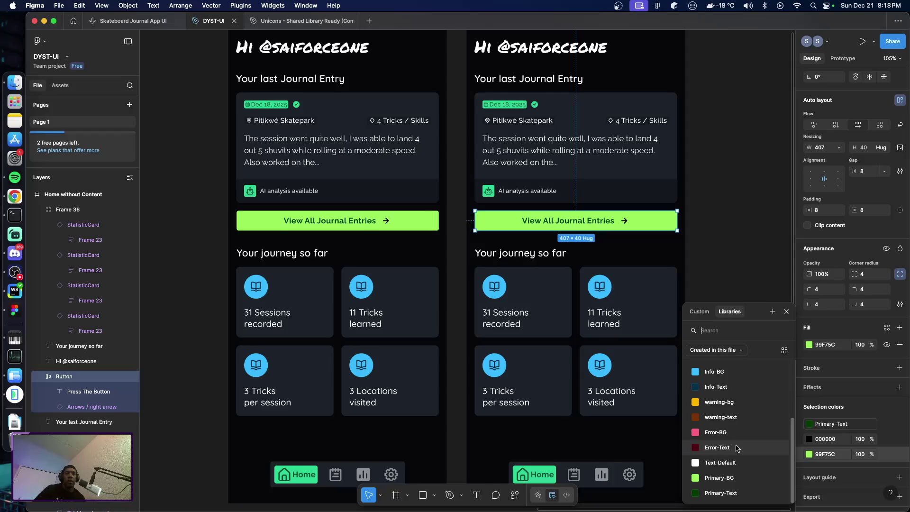
pyautogui.scroll(4, 739, 448)
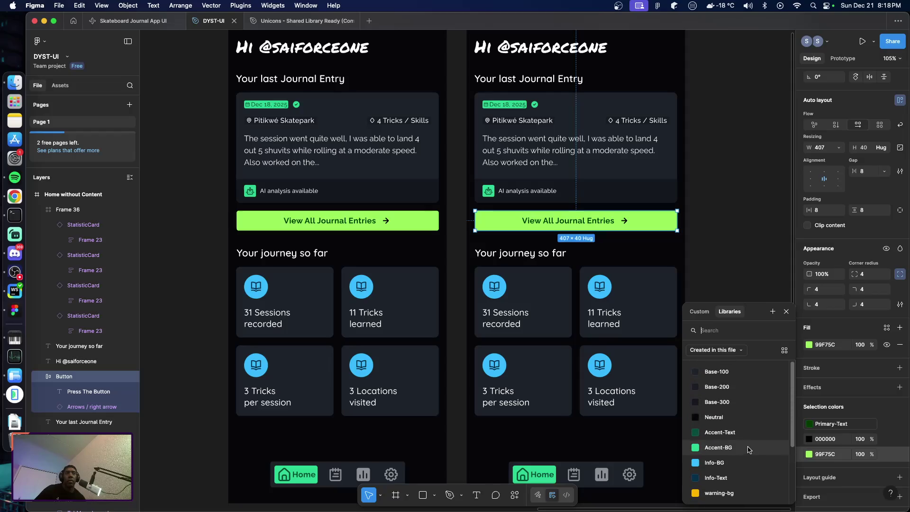
pyautogui.click(874, 407)
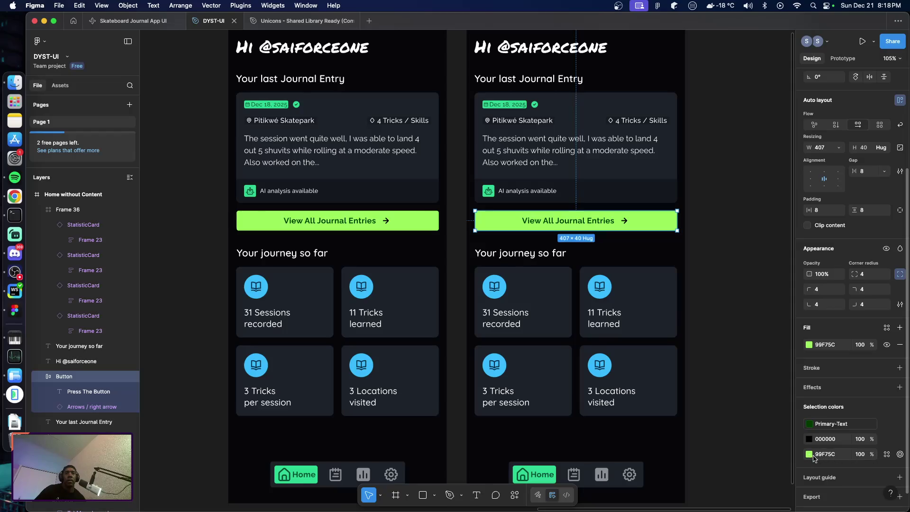
pyautogui.click(810, 455)
pyautogui.moveTo(701, 298); pyautogui.dragTo(681, 300)
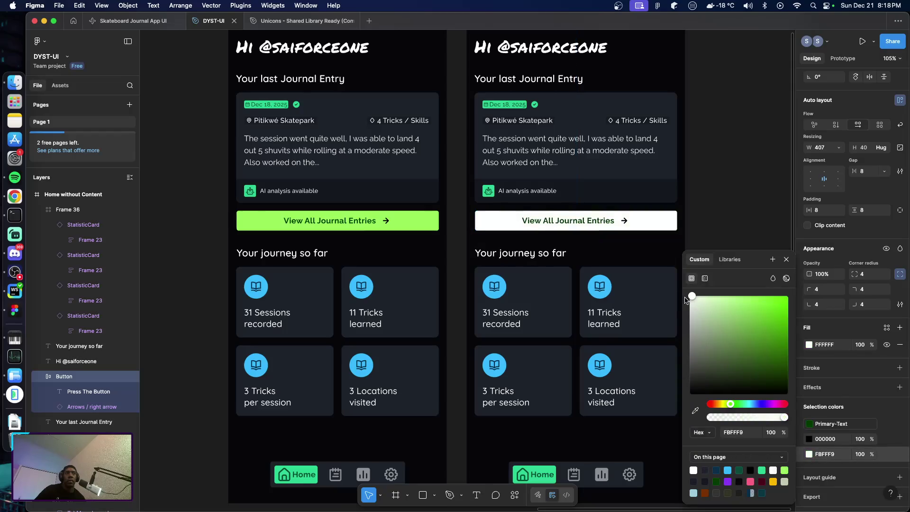
pyautogui.click(720, 229)
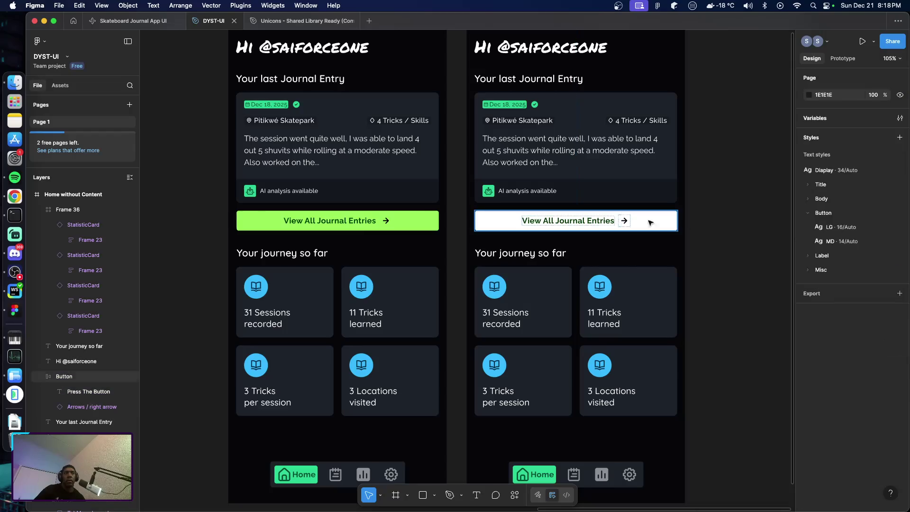
# Detach the button label from Primary-Text and recolour it grey A9A9A9.
pyautogui.doubleClick(559, 224)
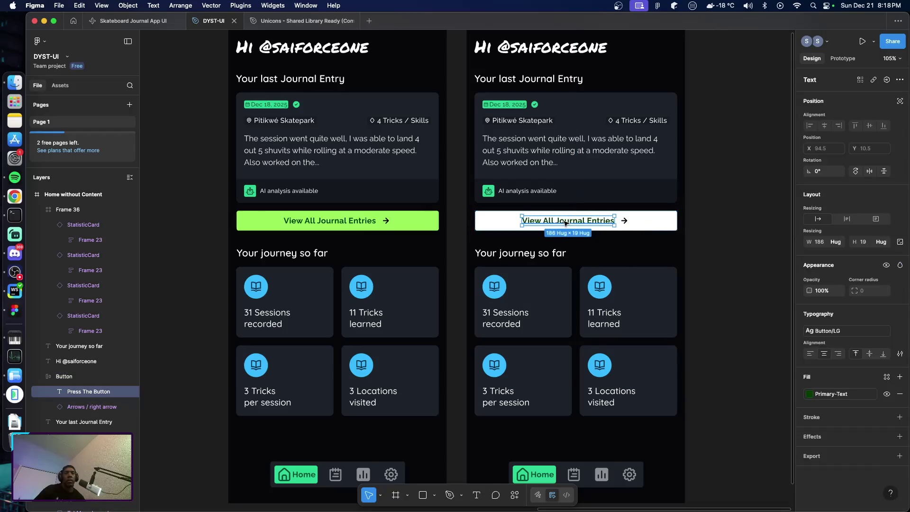
pyautogui.click(809, 395)
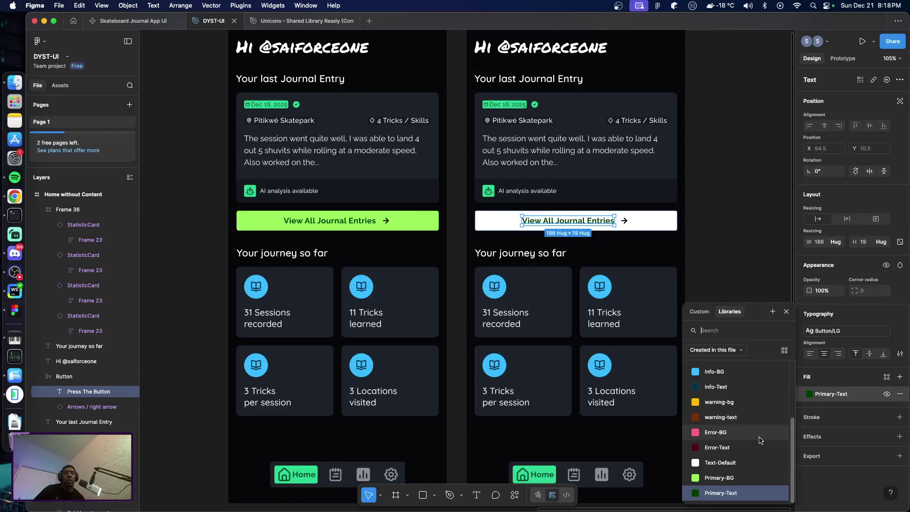
pyautogui.click(874, 394)
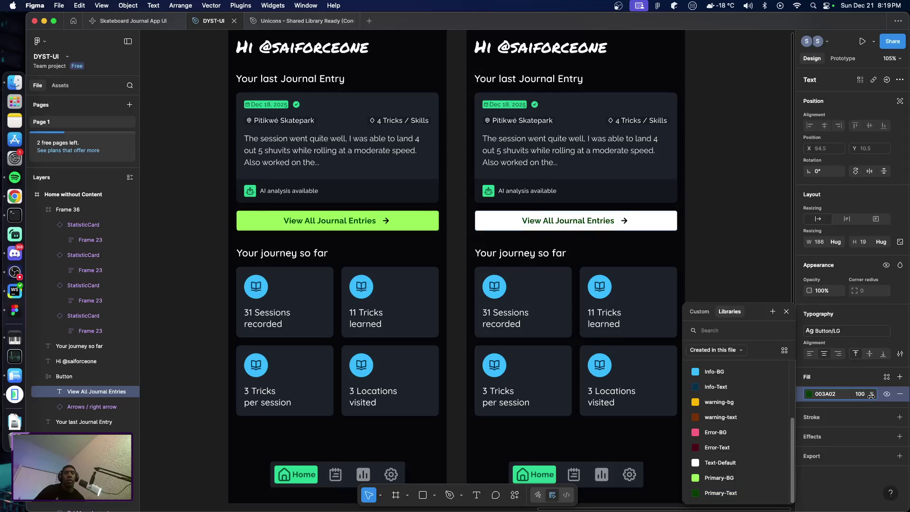
pyautogui.click(809, 394)
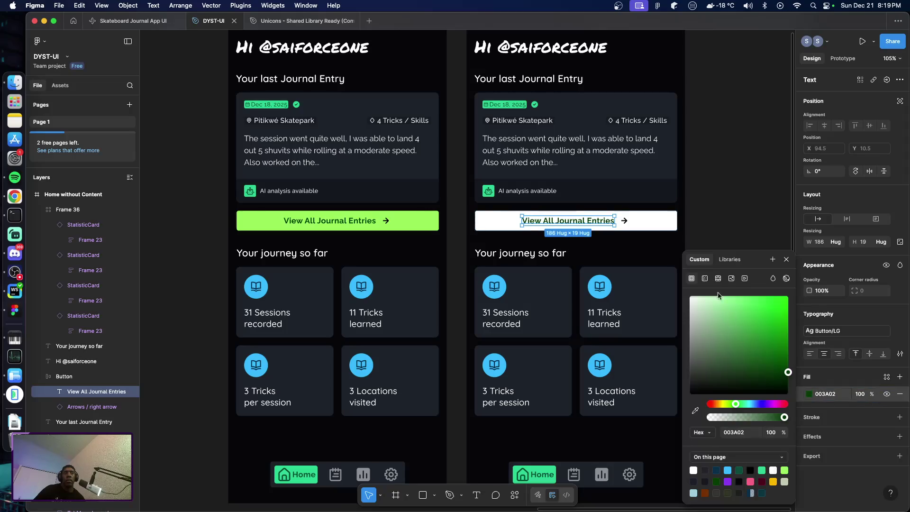
pyautogui.moveTo(693, 379); pyautogui.dragTo(683, 334)
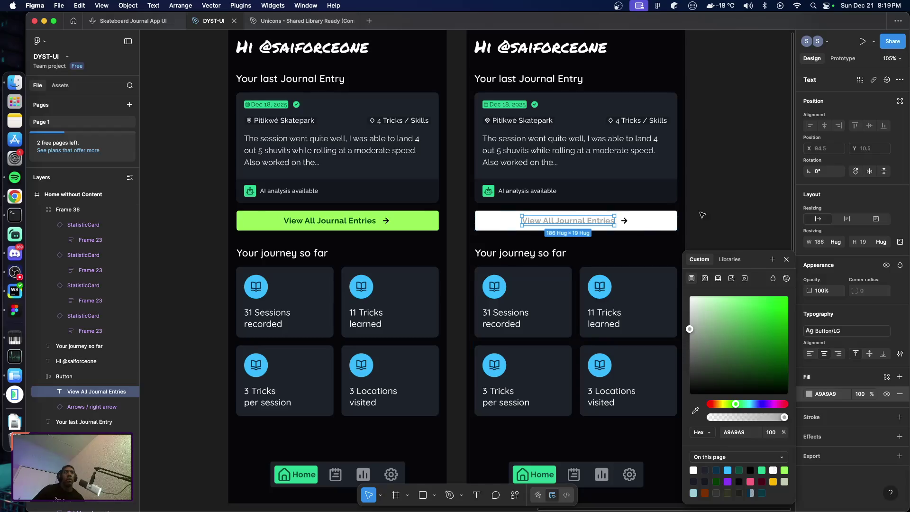
pyautogui.click(624, 220)
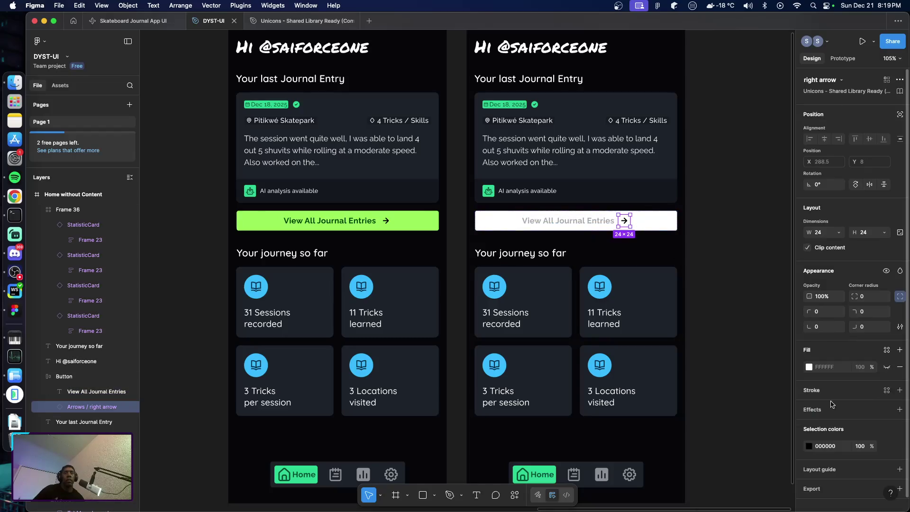
# Colour the arrow icon grey A9A9A9 to match the label.
pyautogui.click(592, 221)
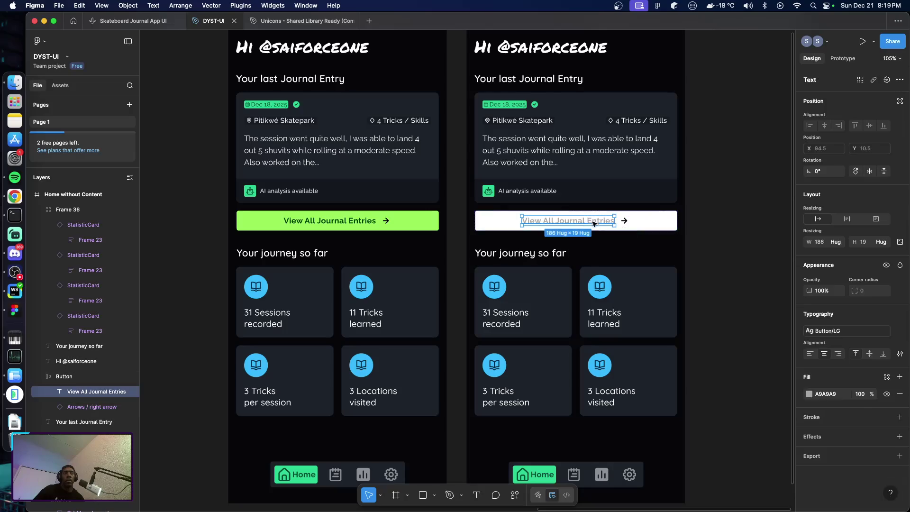
pyautogui.click(827, 394)
pyautogui.click(625, 220)
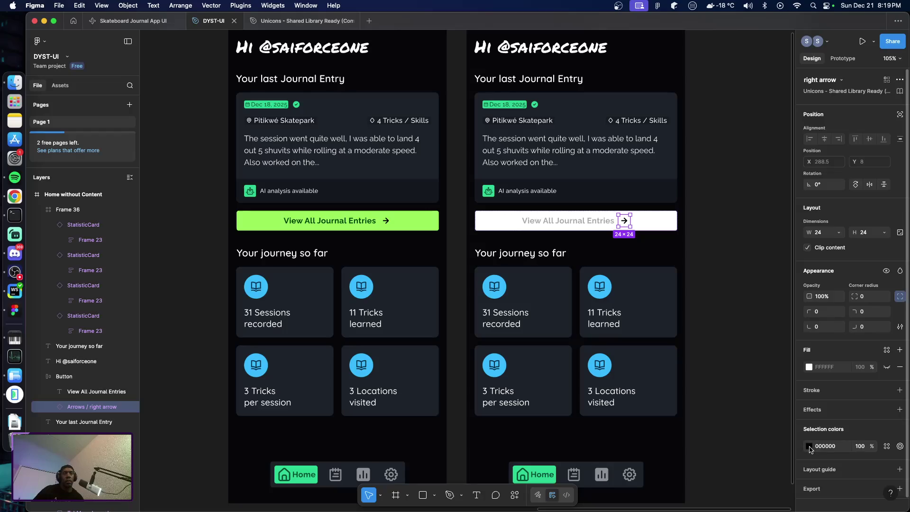
pyautogui.click(809, 446)
pyautogui.click(740, 432)
pyautogui.write('A9A9A9')
pyautogui.press('Return')
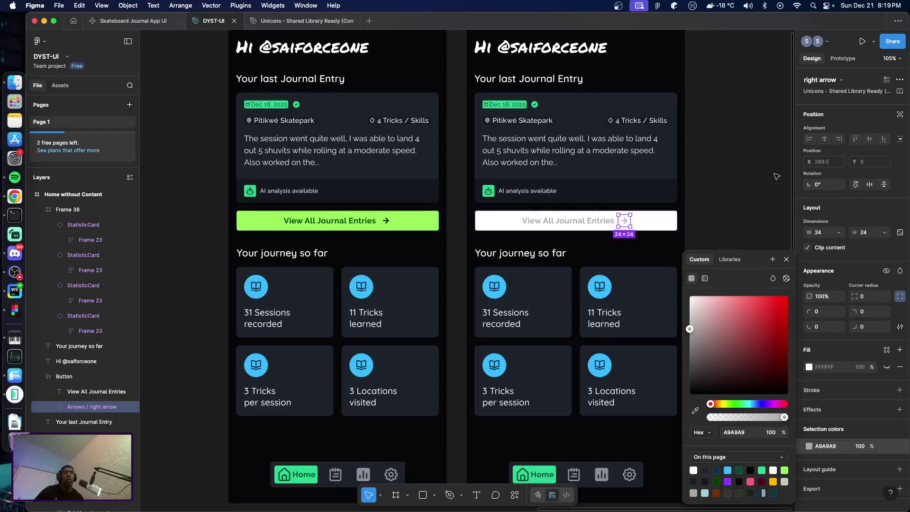
pyautogui.click(776, 181)
# Delete the journal entry card from Home without Content.
pyautogui.click(654, 202)
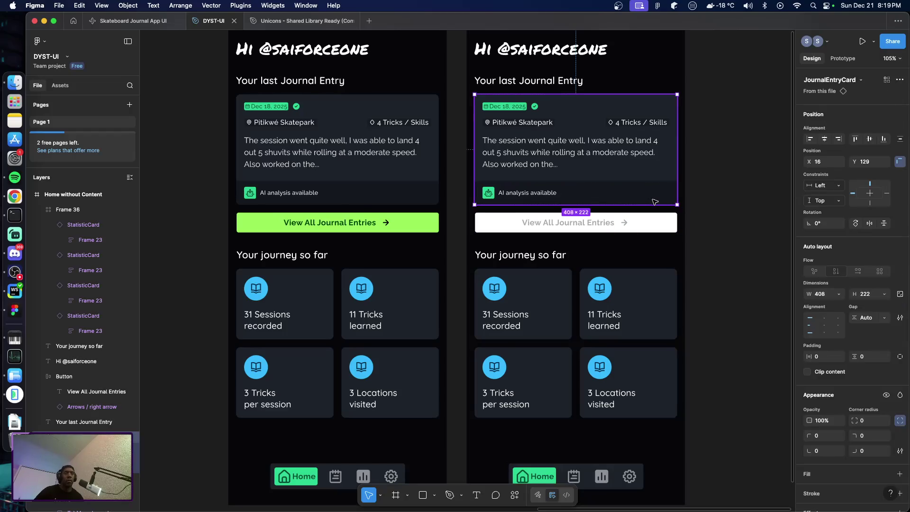
pyautogui.press('BackSpace')
pyautogui.scroll(3, 732, 242)
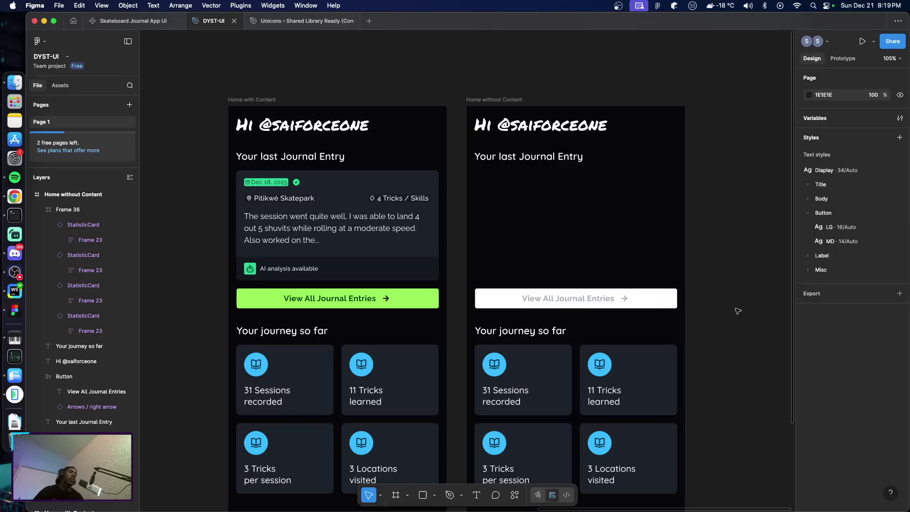
pyautogui.click(666, 301)
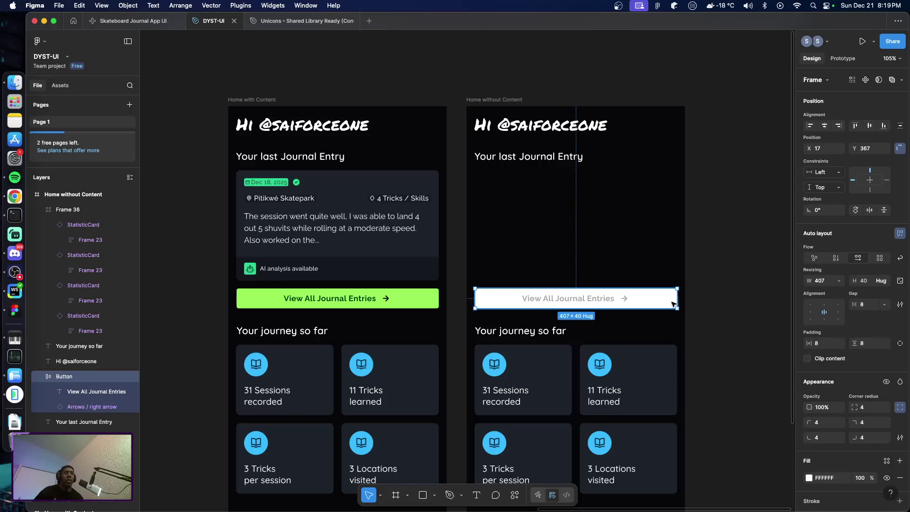
# Undo the recent button edits until the button is green again.
pyautogui.click(674, 299)
pyautogui.hotkey('ctrl', 'z')
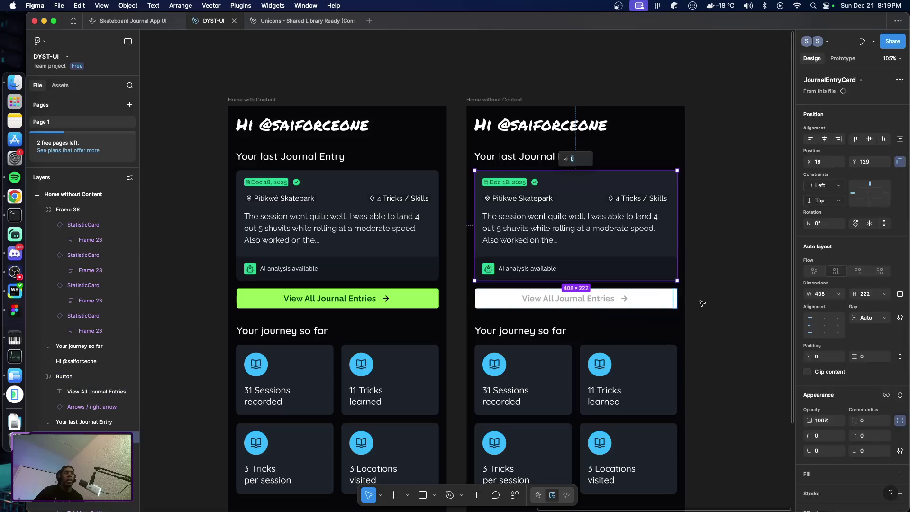
pyautogui.hotkey('ctrl', 'z')
pyautogui.press('super+z')
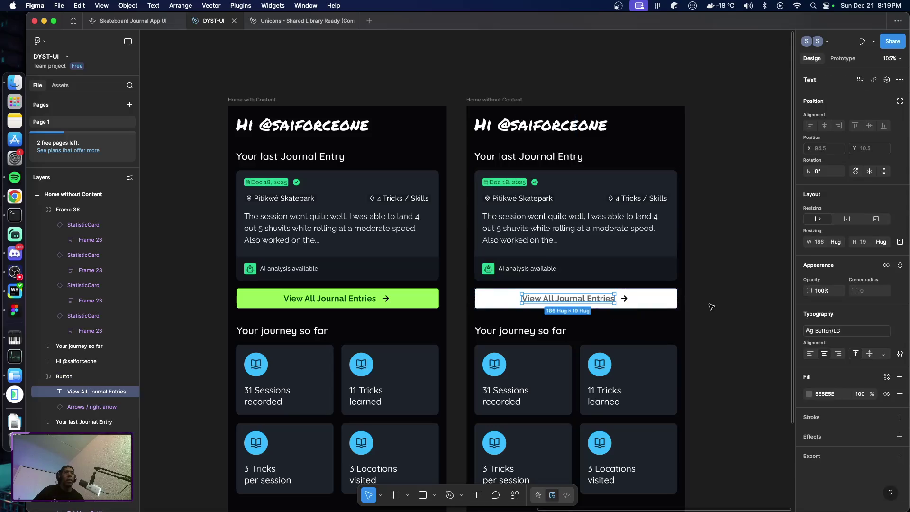
pyautogui.press('super+z')
pyautogui.click(710, 305)
pyautogui.press('super+z')
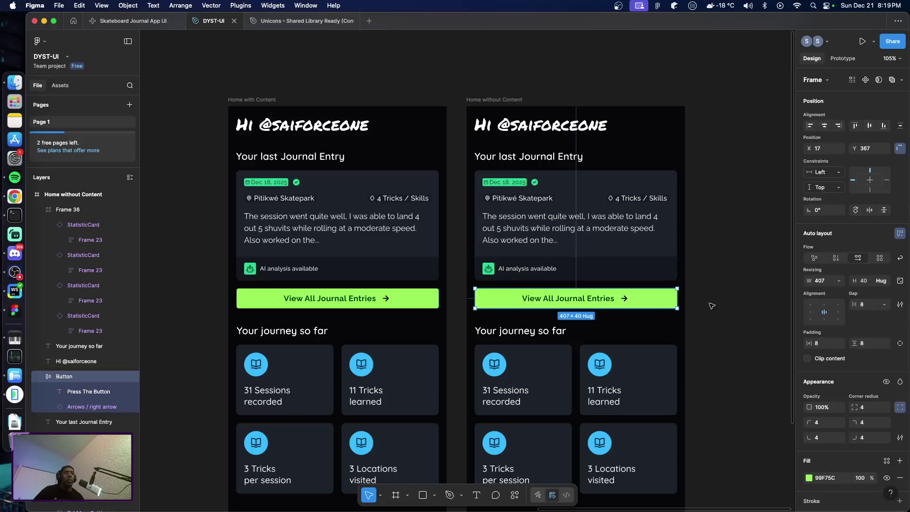
pyautogui.click(696, 307)
pyautogui.press('super+z')
pyautogui.press('super+z')
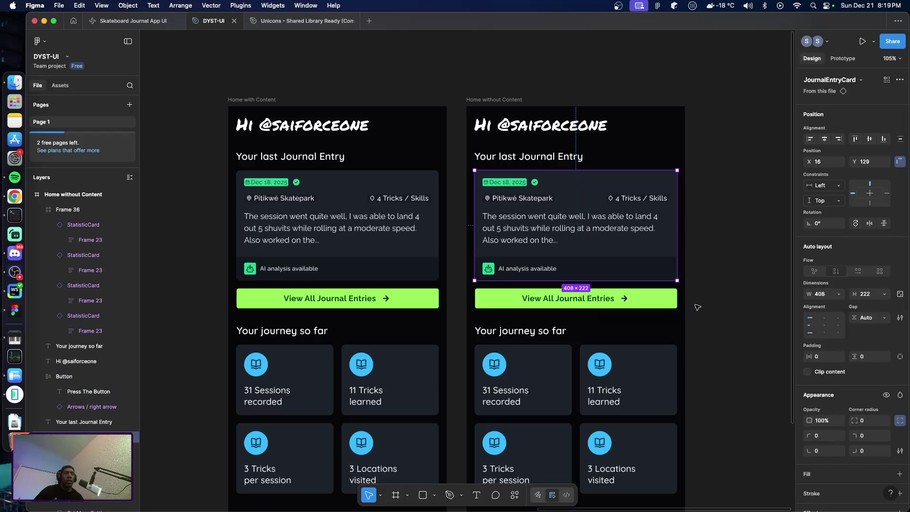
# Change the green button's label to 'Create your first journal entry'.
pyautogui.click(558, 299)
pyautogui.doubleClick(558, 299)
pyautogui.doubleClick(558, 299)
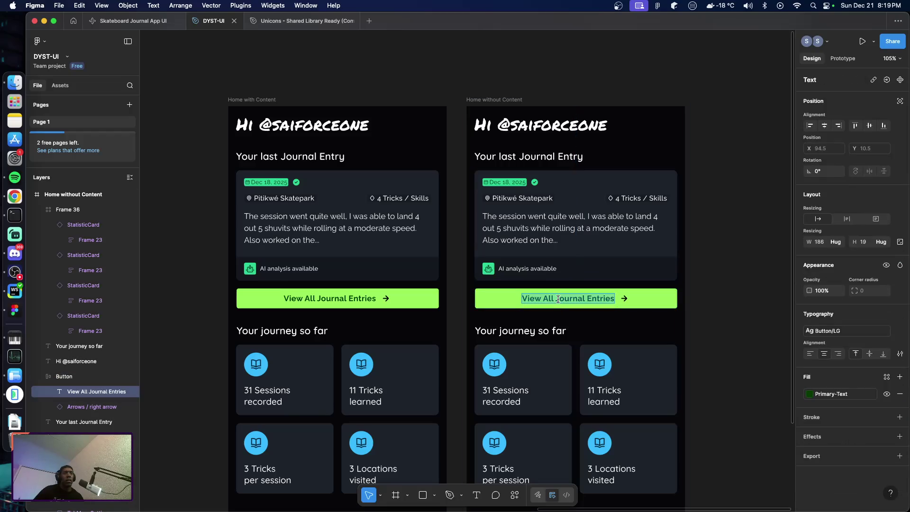
pyautogui.write('Create')
pyautogui.write('our first journal entry')
pyautogui.press('Escape')
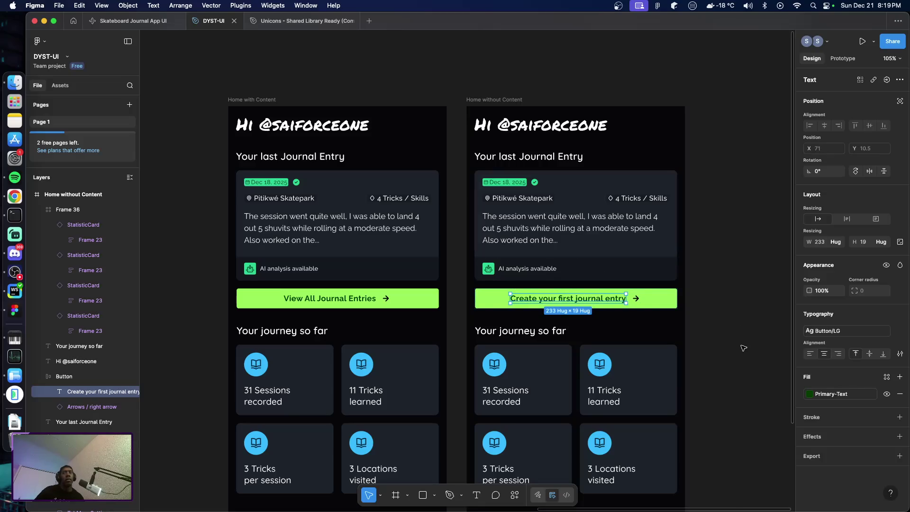
# Delete the restored journal entry card again.
pyautogui.click(744, 344)
pyautogui.click(629, 277)
pyautogui.press('Delete')
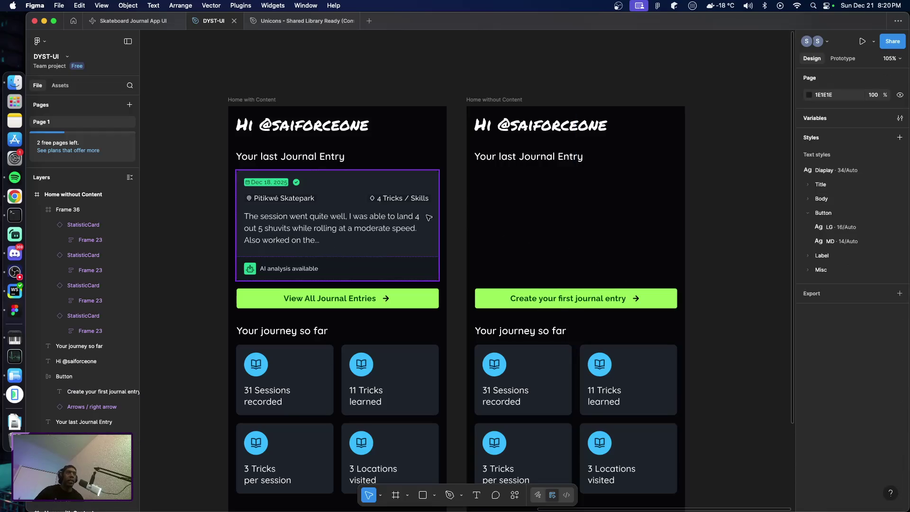
# Move the statistic card grid (Frame 36) up slightly.
pyautogui.hscroll(-3, 401, 233)
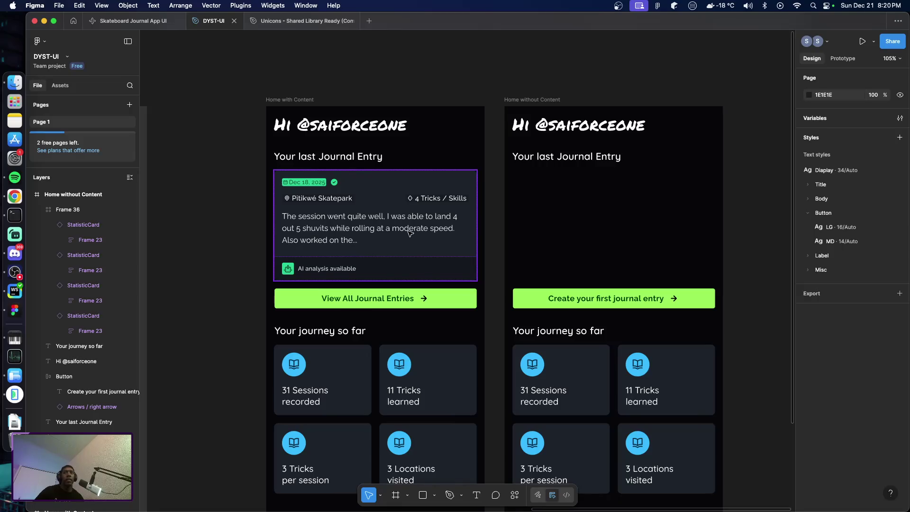
pyautogui.scroll(-5, 409, 232)
pyautogui.hscroll(-5, 334, 235)
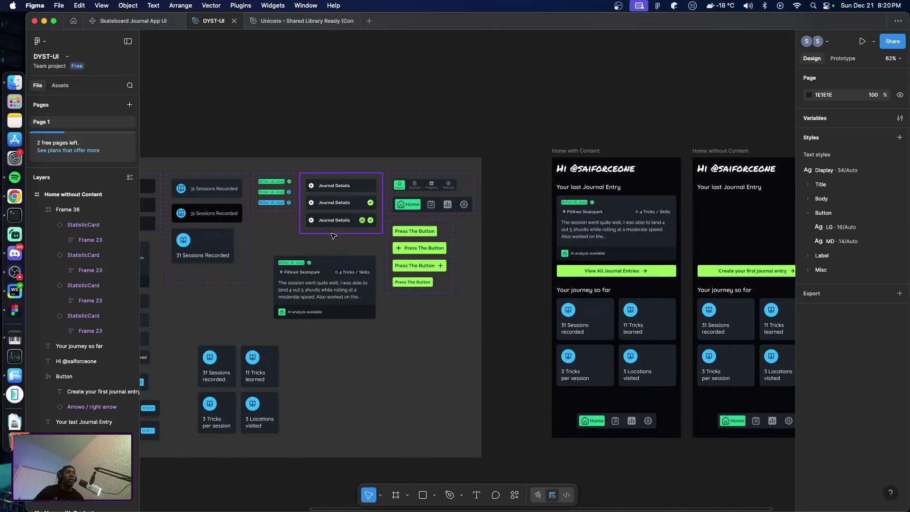
pyautogui.hscroll(-2, 335, 234)
pyautogui.click(243, 362)
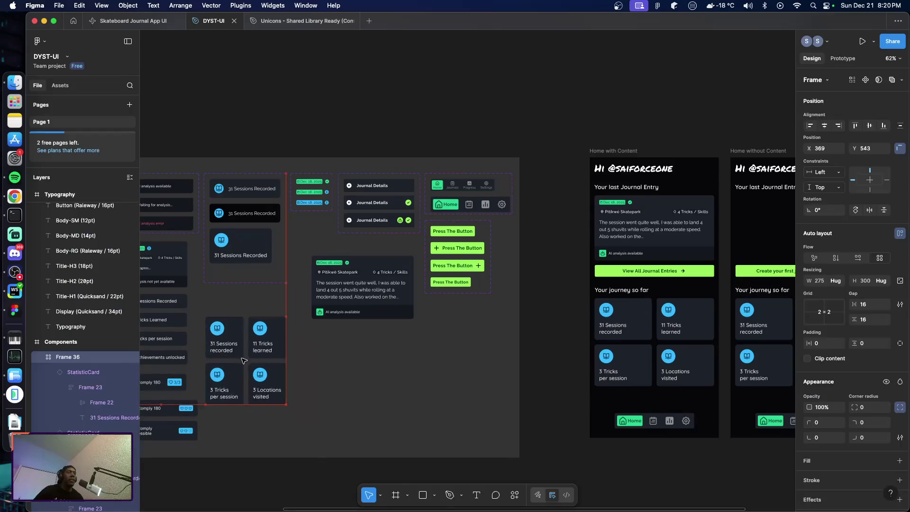
pyautogui.moveTo(243, 363); pyautogui.dragTo(241, 338)
# Extend the Components frame downward to 1604 px tall.
pyautogui.hscroll(-5, 311, 358)
pyautogui.click(199, 150)
pyautogui.scroll(-5, 308, 221)
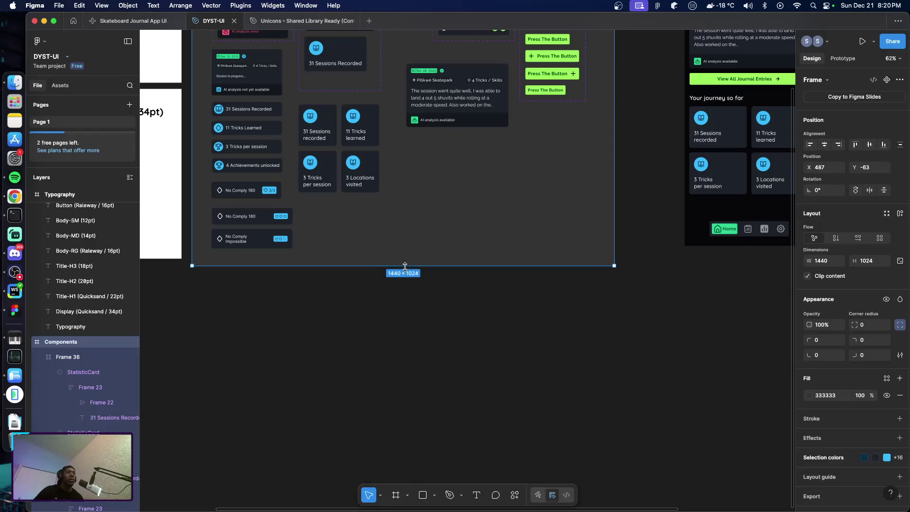
pyautogui.moveTo(405, 266); pyautogui.dragTo(425, 433)
pyautogui.scroll(4, 388, 321)
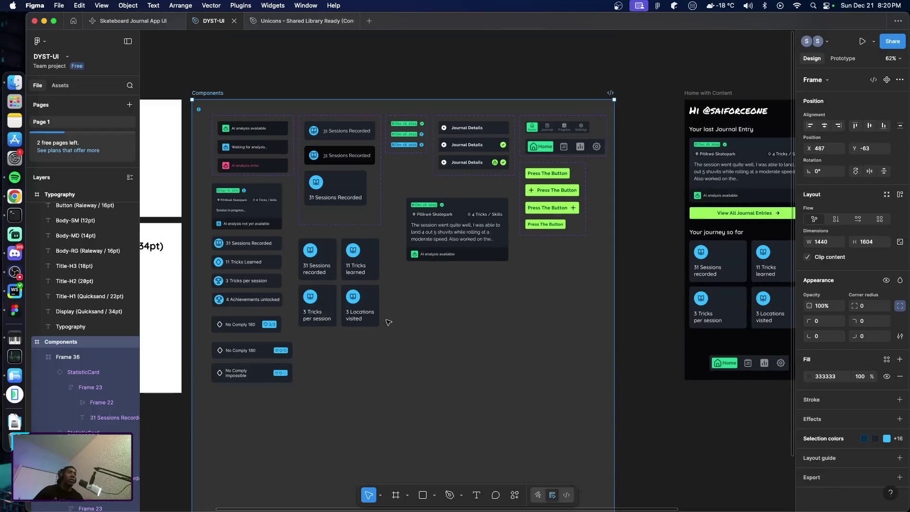
pyautogui.scroll(1, 416, 336)
pyautogui.click(439, 328)
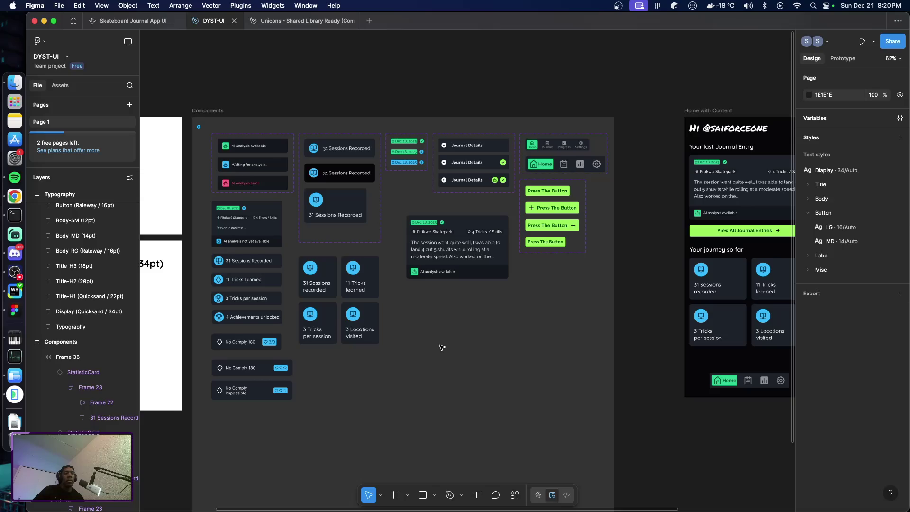
# Draw a test rectangle below the stat cards, then delete it.
pyautogui.press('r')
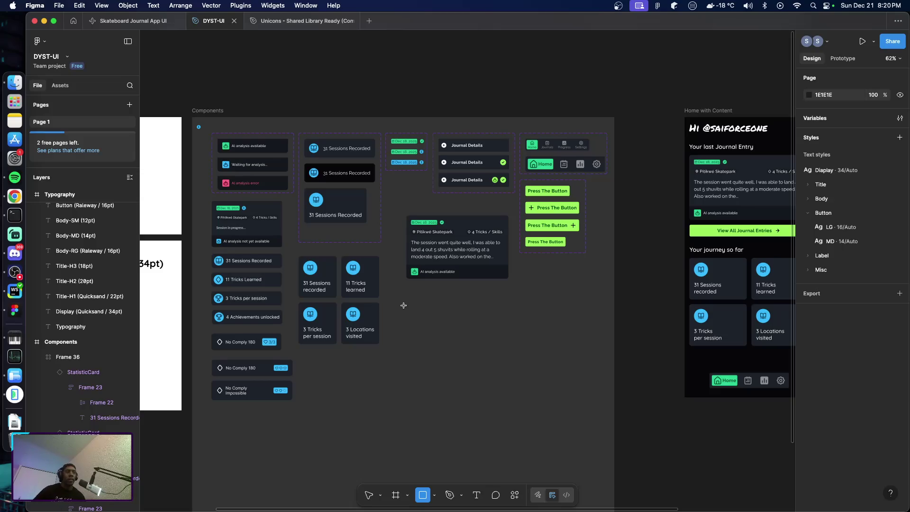
pyautogui.moveTo(403, 300); pyautogui.dragTo(486, 356)
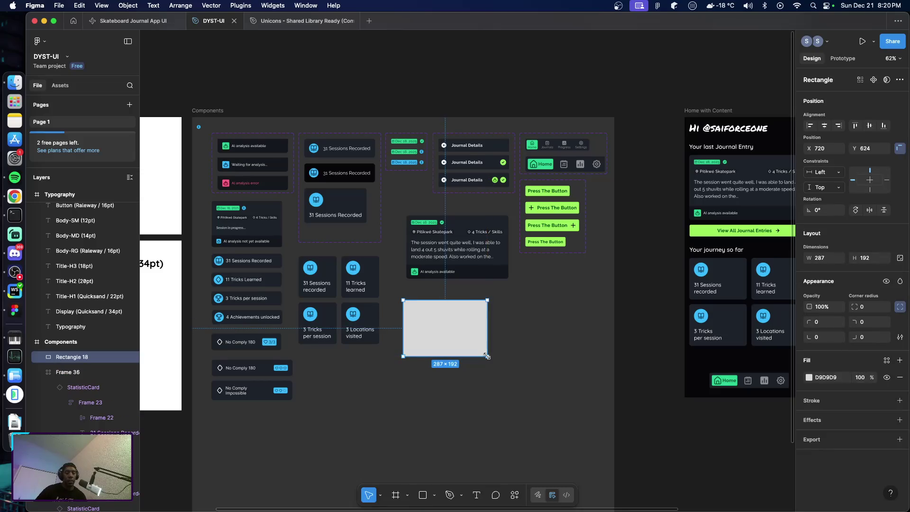
pyautogui.press('Delete')
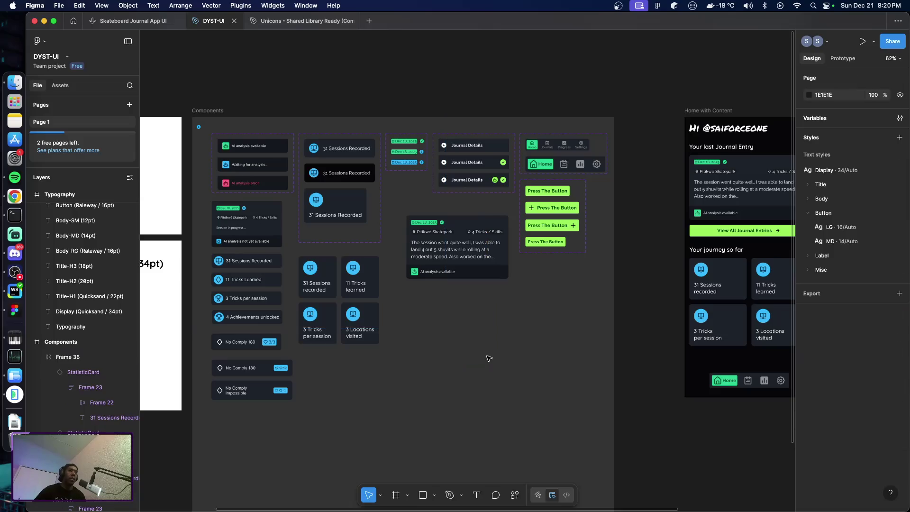
# Search the Unicons library layers for 'info' and compare the info icons.
pyautogui.click(290, 21)
pyautogui.click(65, 87)
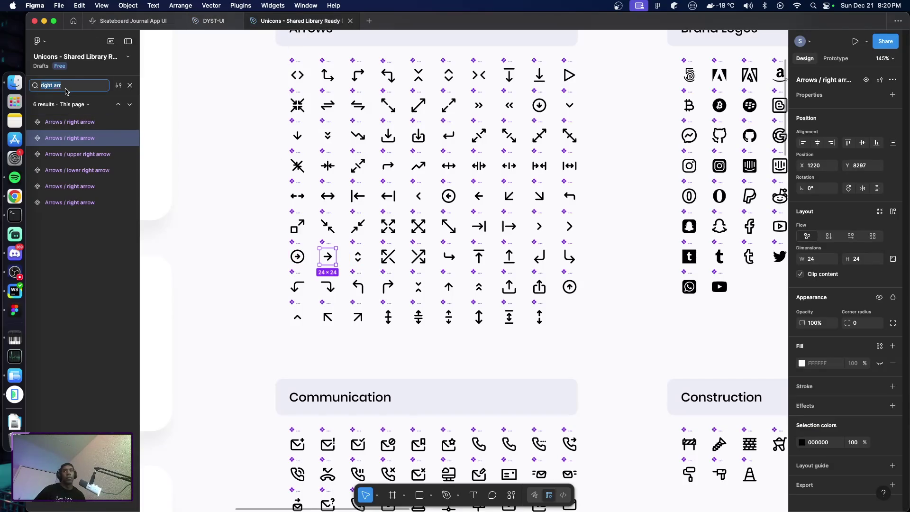
pyautogui.write('info')
pyautogui.click(77, 251)
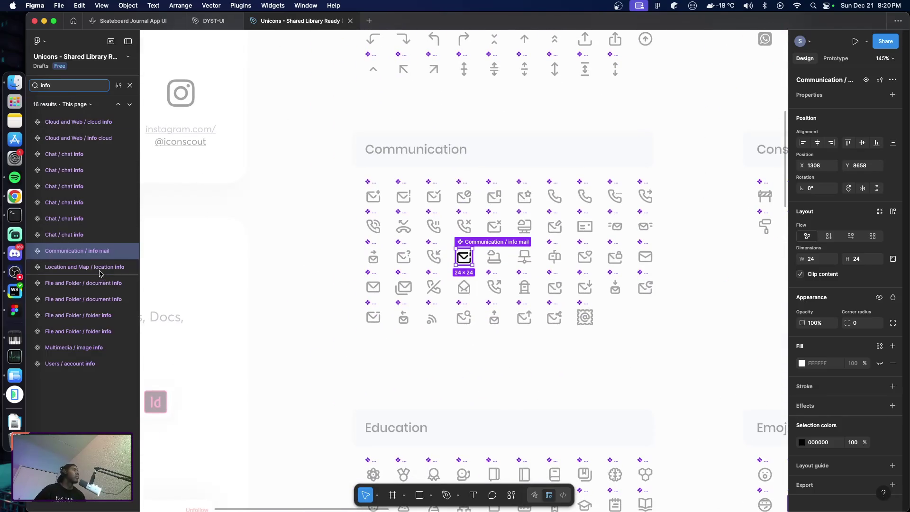
pyautogui.click(97, 302)
pyautogui.click(96, 315)
pyautogui.click(95, 331)
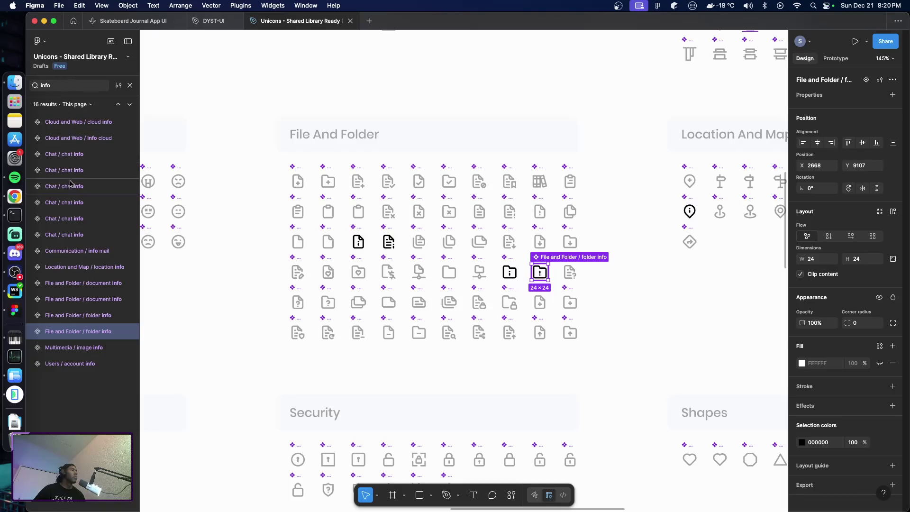
pyautogui.click(77, 297)
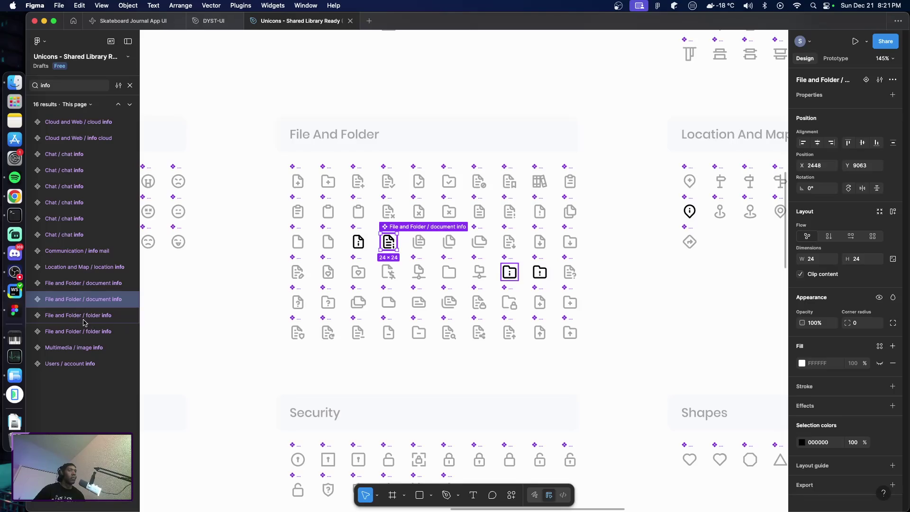
pyautogui.click(358, 241)
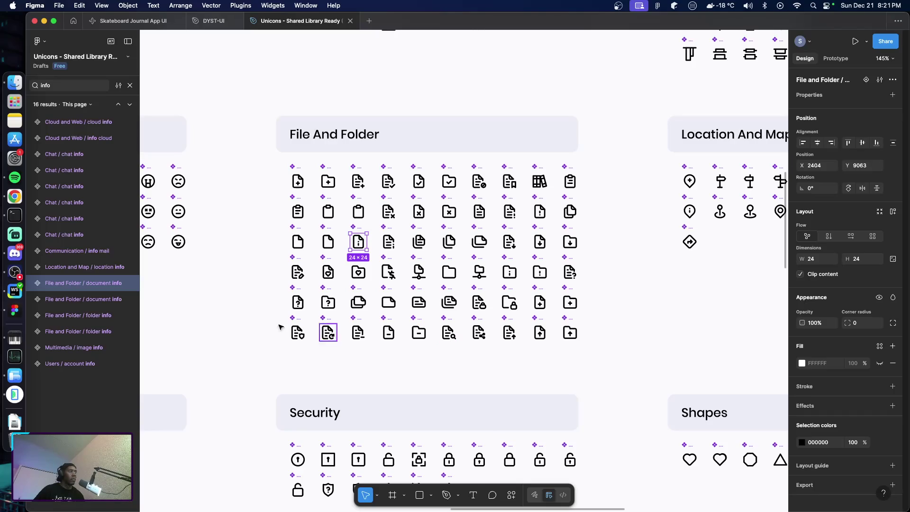
pyautogui.click(89, 350)
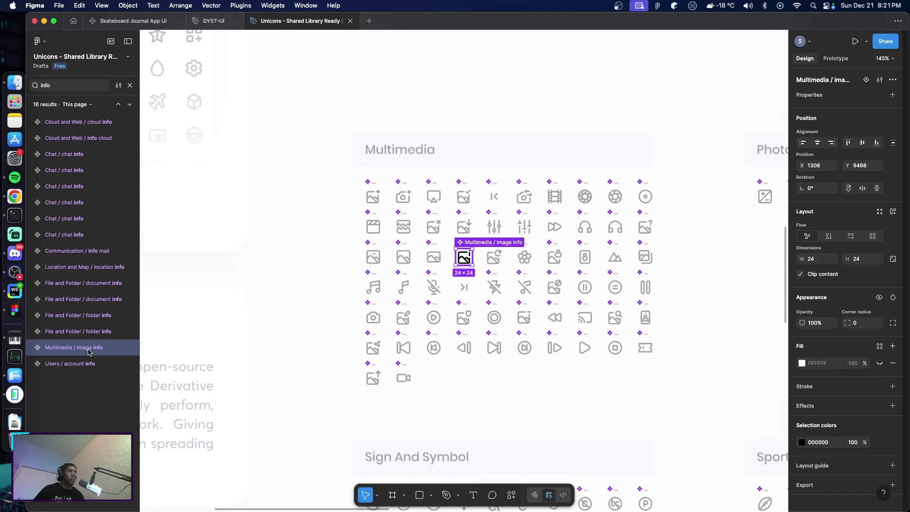
pyautogui.click(311, 350)
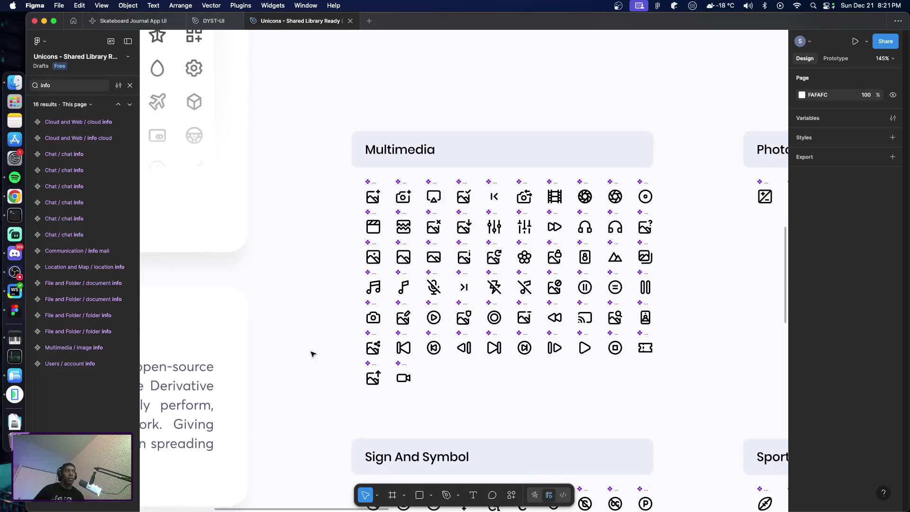
pyautogui.click(79, 126)
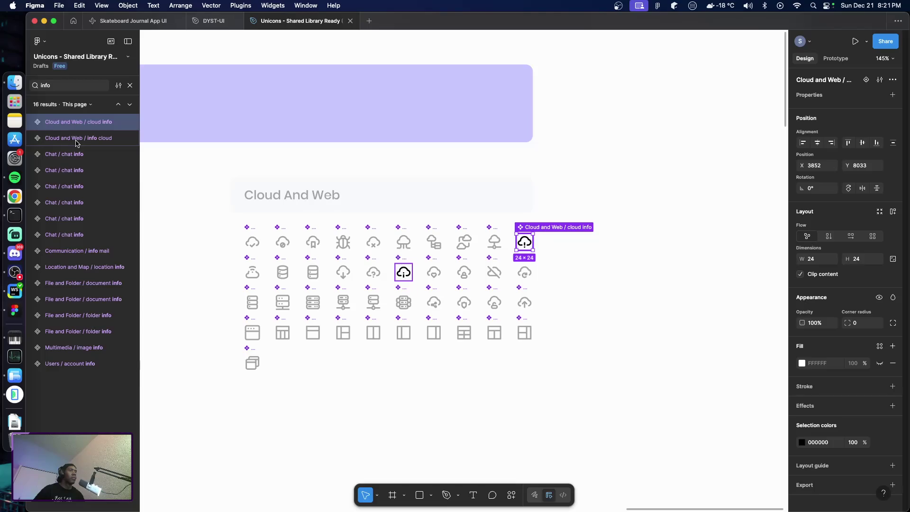
pyautogui.click(71, 155)
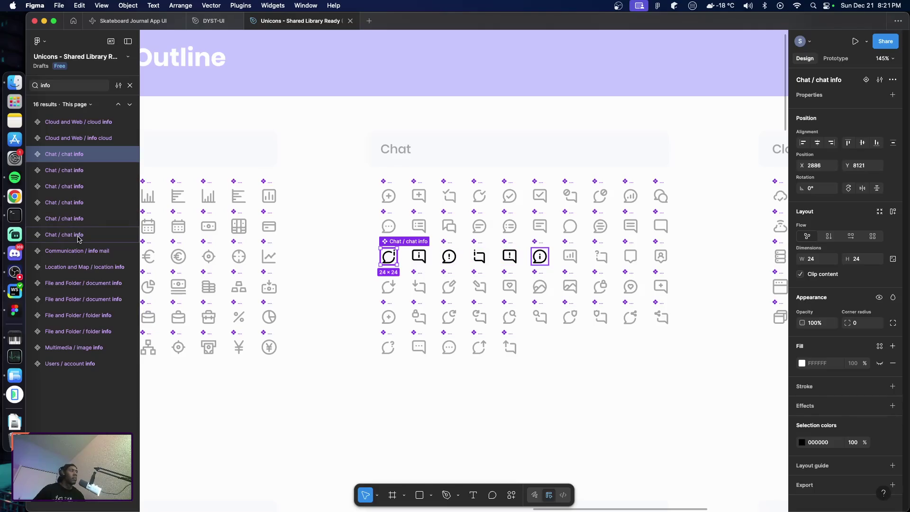
pyautogui.click(94, 350)
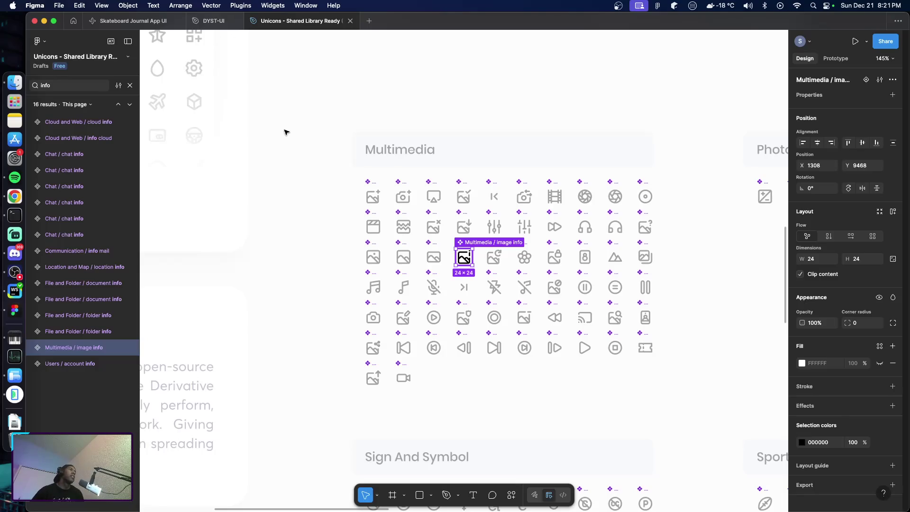
# Search Unicons for 'card', pick the Sports / card icon, and return to DYST-UI.
pyautogui.click(213, 21)
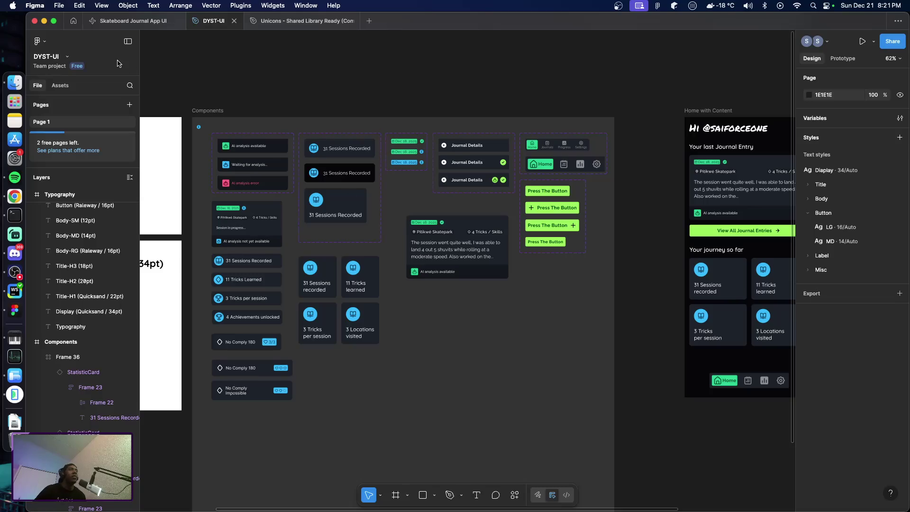
pyautogui.moveTo(296, 22)
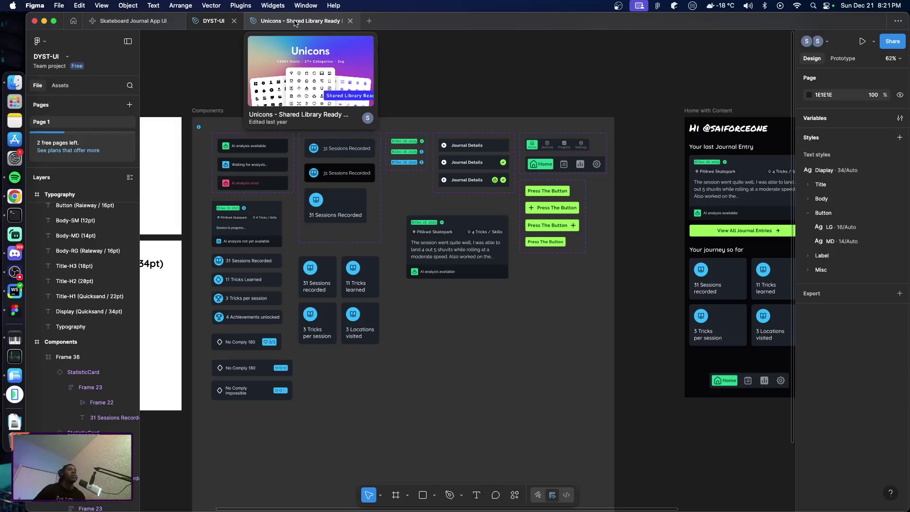
pyautogui.click(296, 23)
pyautogui.doubleClick(60, 87)
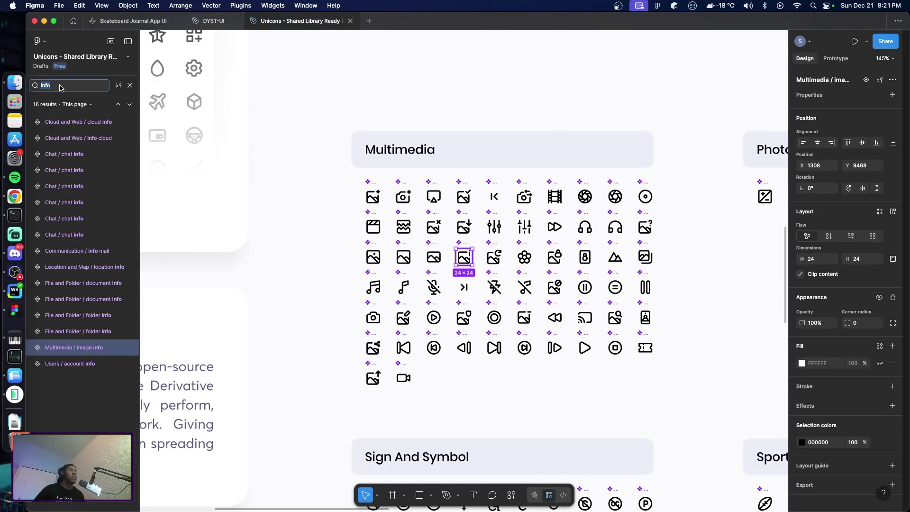
pyautogui.write('card')
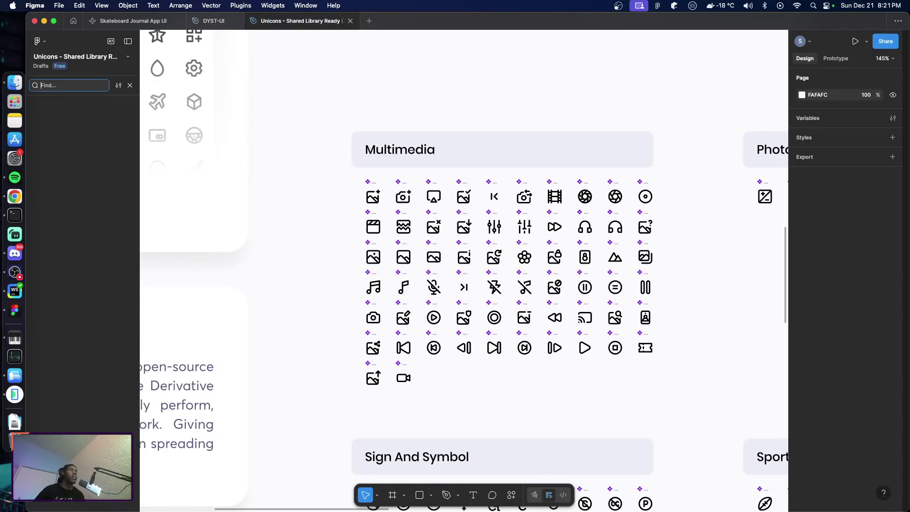
pyautogui.click(62, 202)
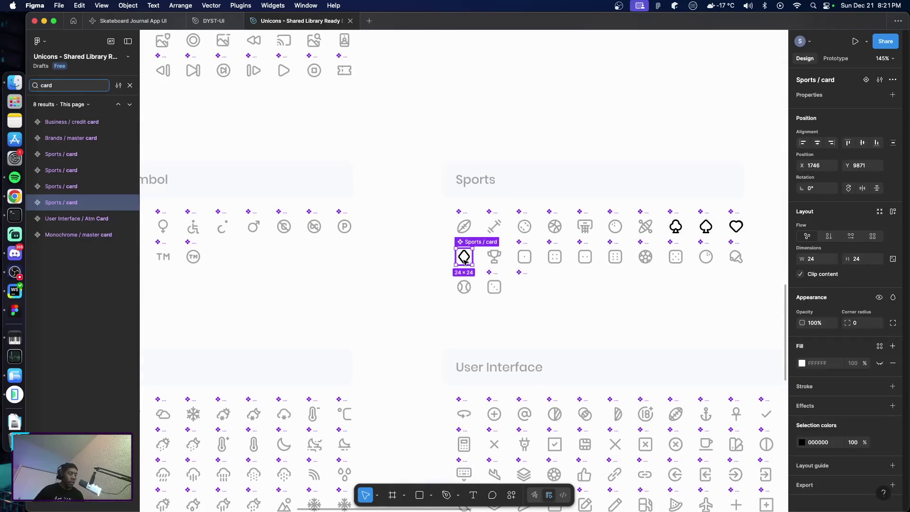
pyautogui.click(211, 21)
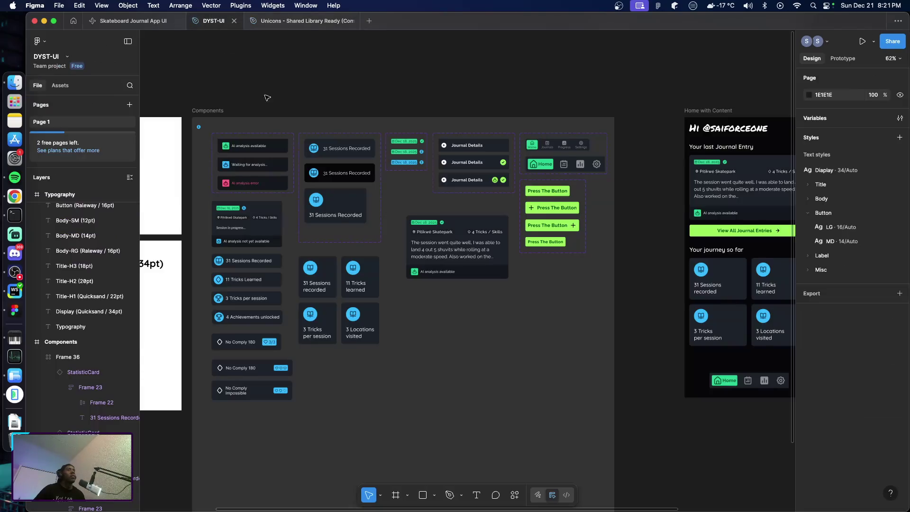
# Paste the Sports / card icon into DYST-UI and resize it to 64×64.
pyautogui.scroll(-5, 369, 278)
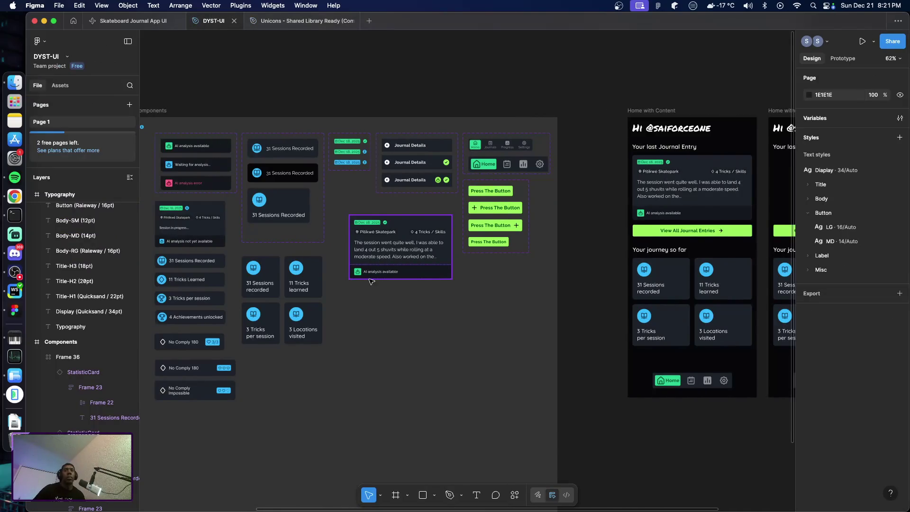
pyautogui.hscroll(2, 365, 279)
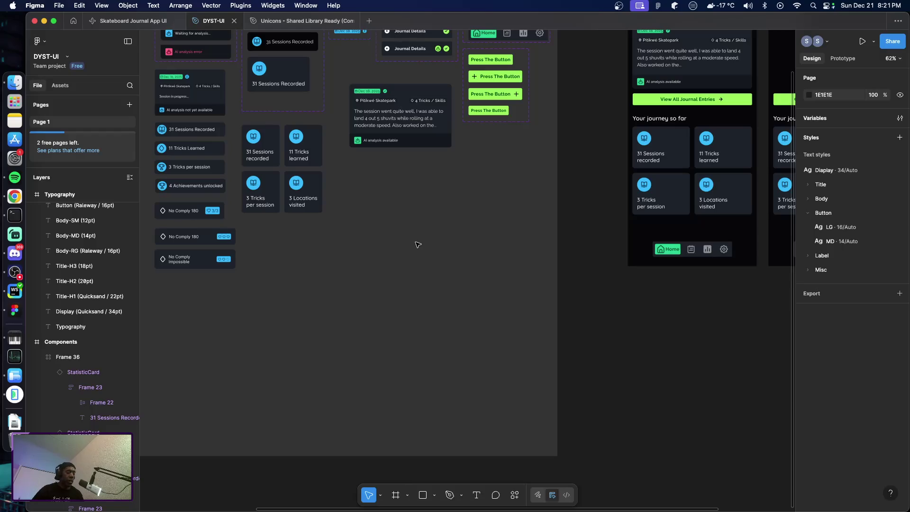
pyautogui.hotkey('ctrl', 'v')
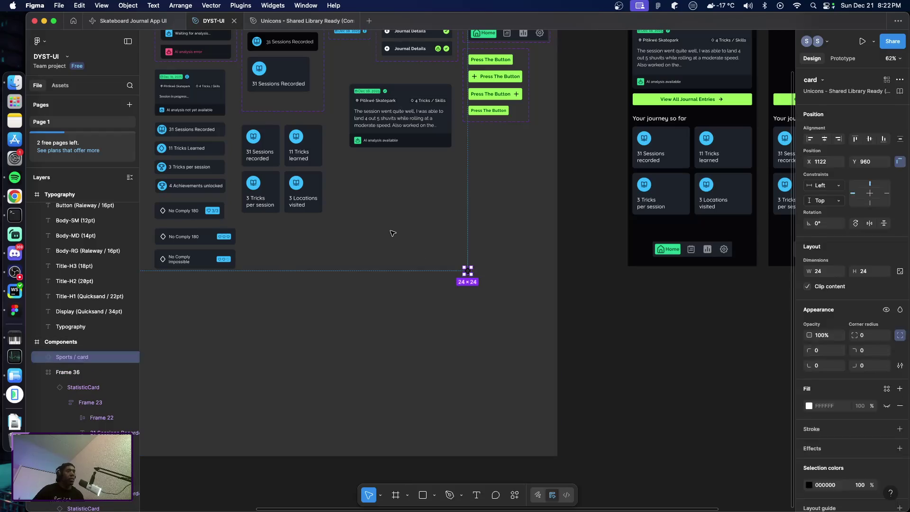
pyautogui.scroll(5, 464, 274)
pyautogui.moveTo(475, 258); pyautogui.dragTo(416, 203)
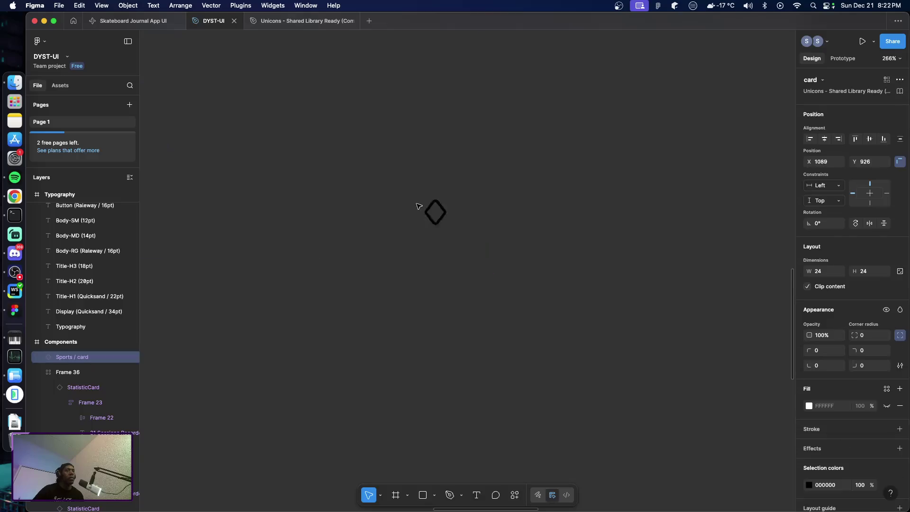
pyautogui.click(825, 275)
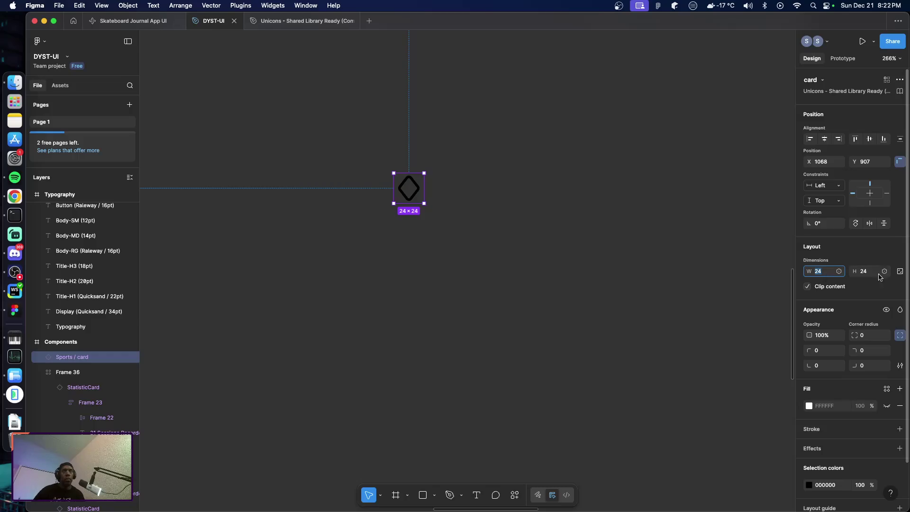
pyautogui.click(900, 274)
pyautogui.click(823, 274)
pyautogui.write('64')
pyautogui.press('Tab')
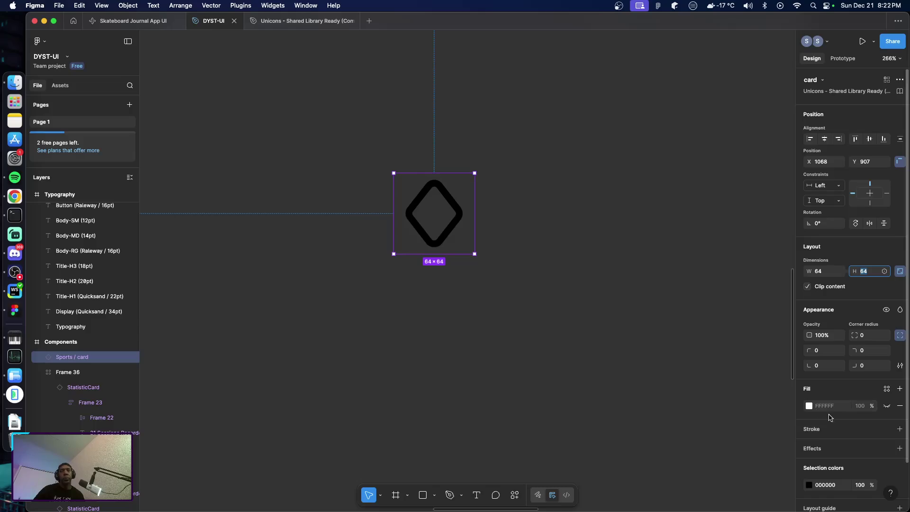
# Colour the card icon with the Info-Text colour style.
pyautogui.scroll(-2, 825, 417)
pyautogui.click(810, 442)
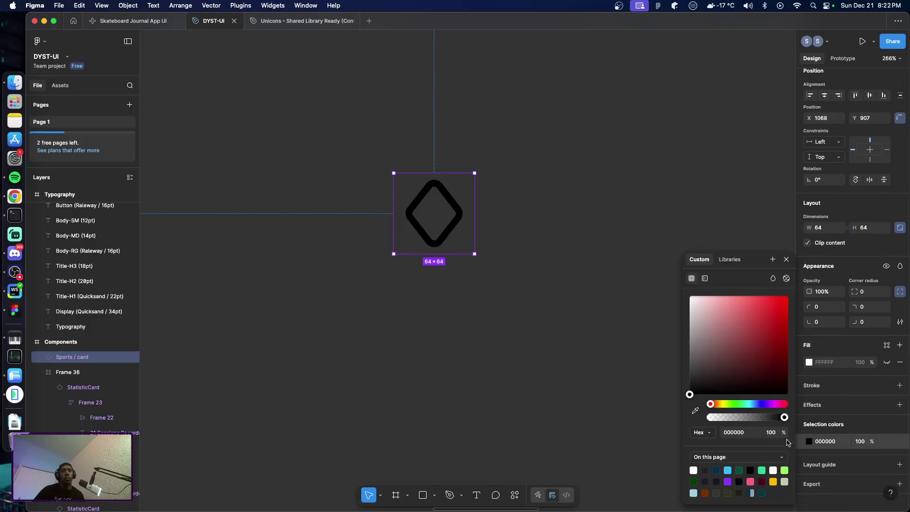
pyautogui.click(730, 259)
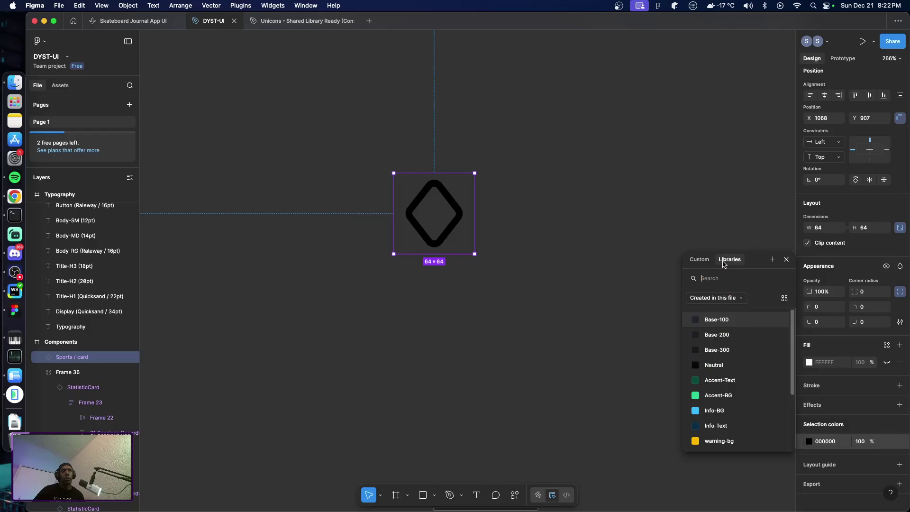
pyautogui.scroll(-2, 730, 411)
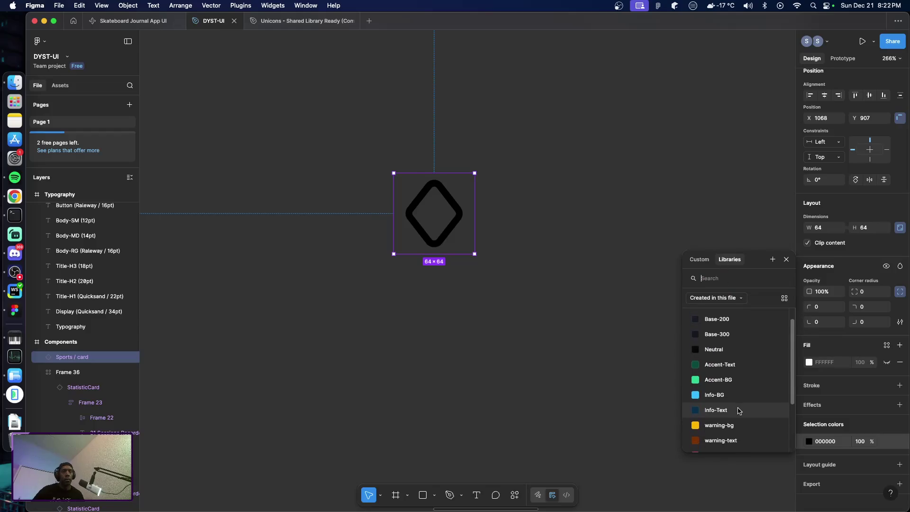
pyautogui.click(737, 383)
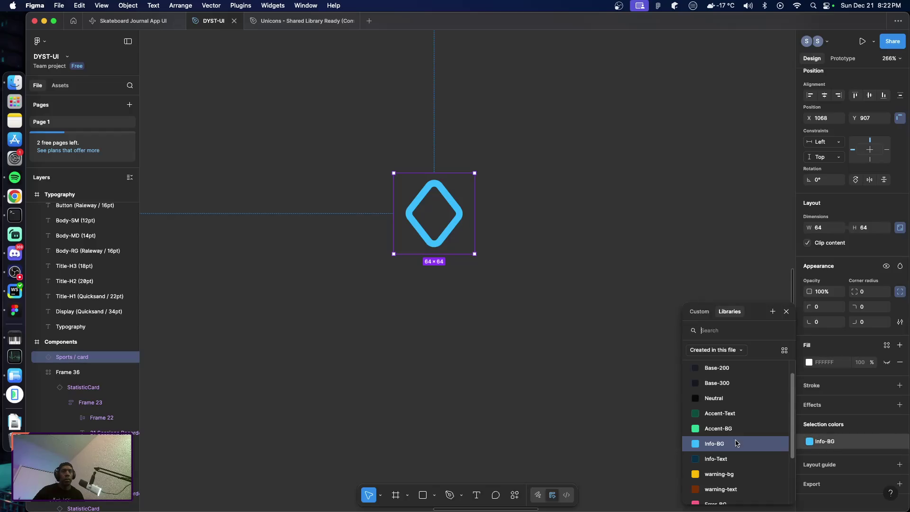
pyautogui.click(733, 459)
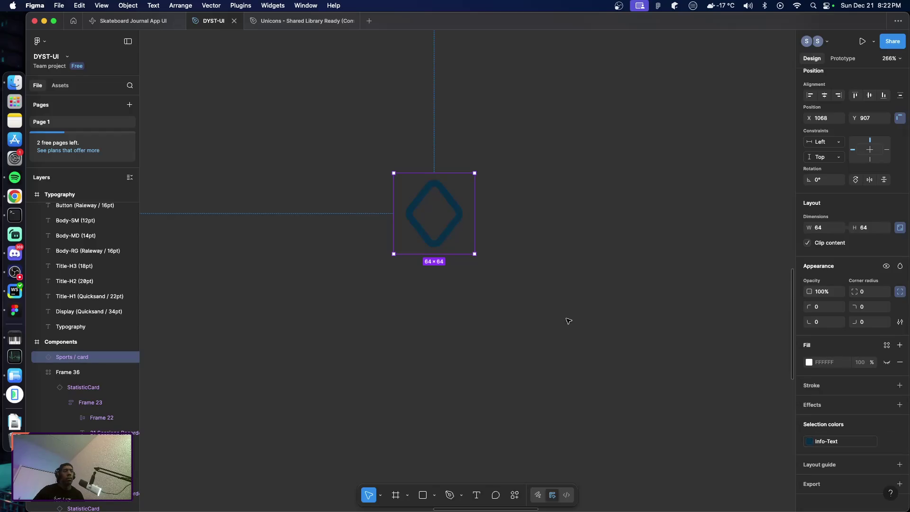
pyautogui.click(479, 281)
# Add the text 'Looks like you haven't created any journal entries yet' below the icon.
pyautogui.press('t')
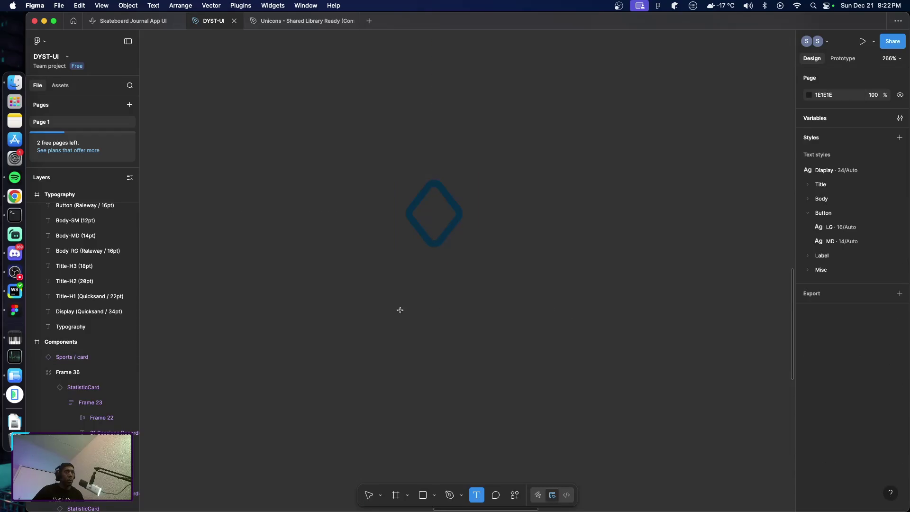
pyautogui.click(407, 299)
pyautogui.write('Looks ')
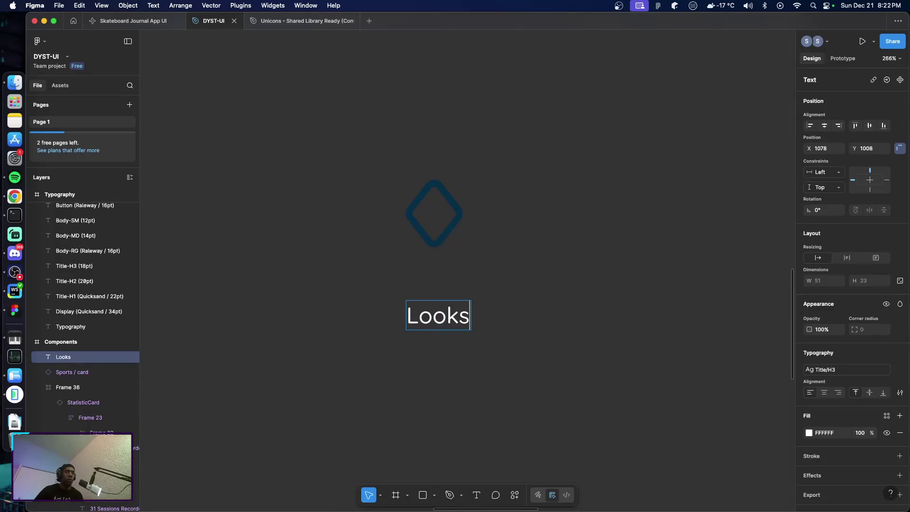
pyautogui.write('like you')
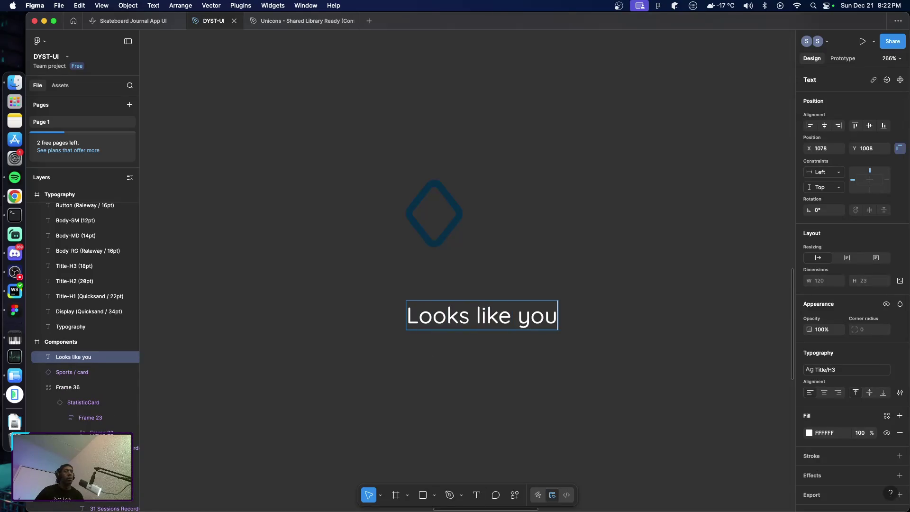
pyautogui.write(' haven’t c')
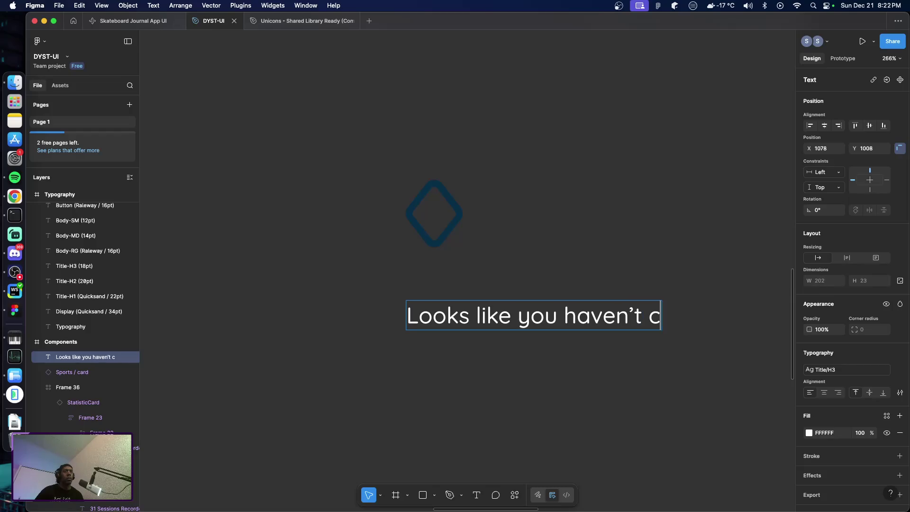
pyautogui.write('reated any ')
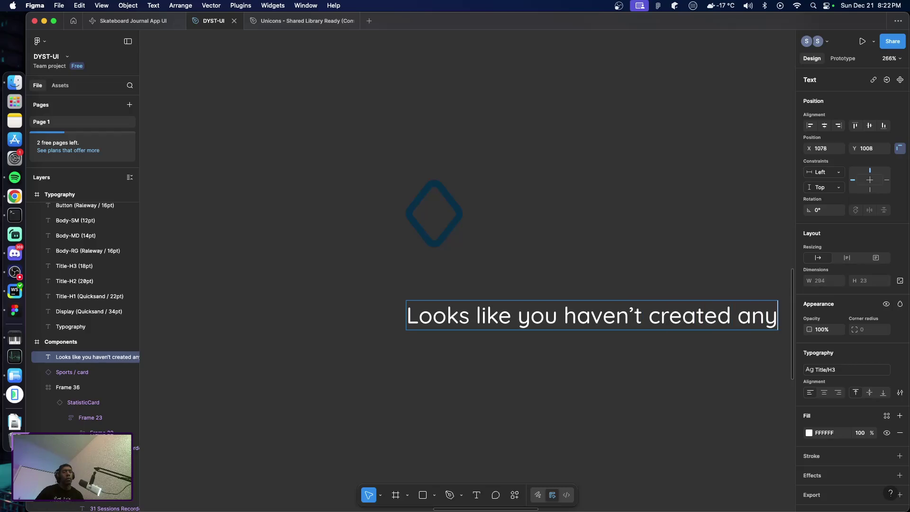
pyautogui.write('jour')
pyautogui.write(' entrie')
pyautogui.hscroll(5, 422, 361)
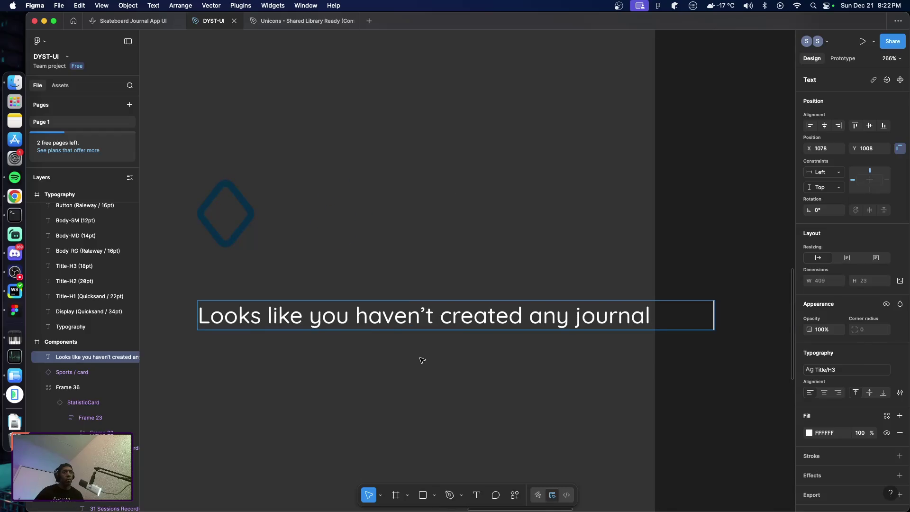
pyautogui.press('BackSpace')
pyautogui.press('BackSpace')
pyautogui.press('BackSpace')
pyautogui.press('BackSpace')
pyautogui.press('BackSpace')
pyautogui.press('BackSpace')
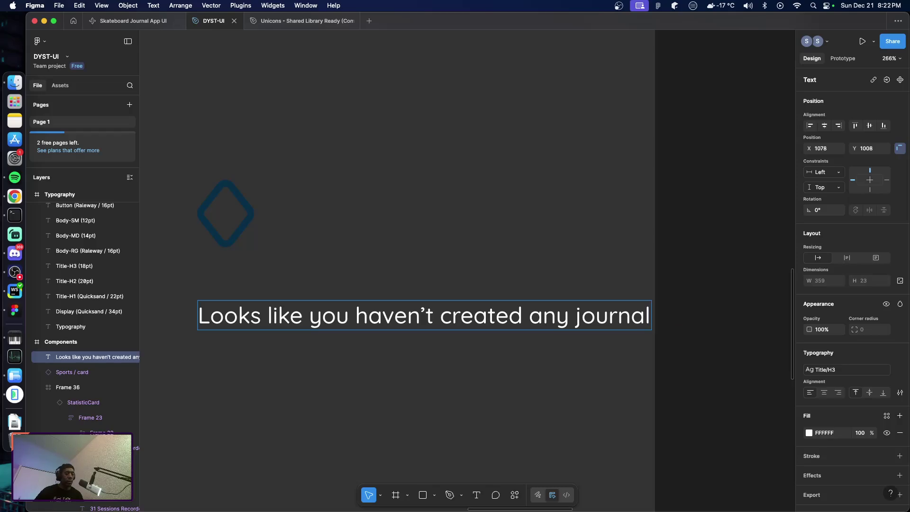
pyautogui.press('Escape')
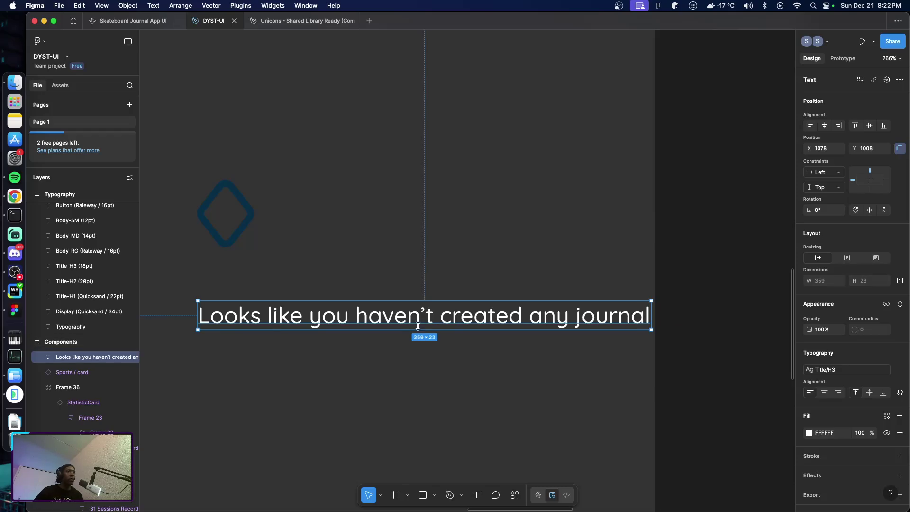
pyautogui.moveTo(493, 325); pyautogui.dragTo(392, 311)
pyautogui.press('Return')
pyautogui.press('Right')
pyautogui.write('entries ye')
pyautogui.press('Escape')
# Narrow the text box so the message wraps, and centre it under the icon.
pyautogui.hscroll(-5, 351, 315)
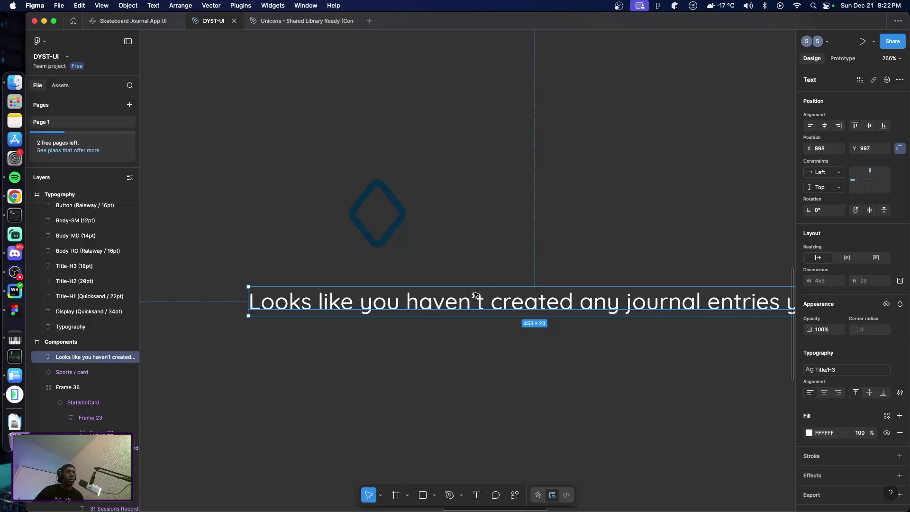
pyautogui.moveTo(479, 305); pyautogui.dragTo(428, 307)
pyautogui.moveTo(770, 303)
pyautogui.mouseDown()
pyautogui.moveTo(590, 328)
pyautogui.moveTo(484, 327)
pyautogui.mouseUp()
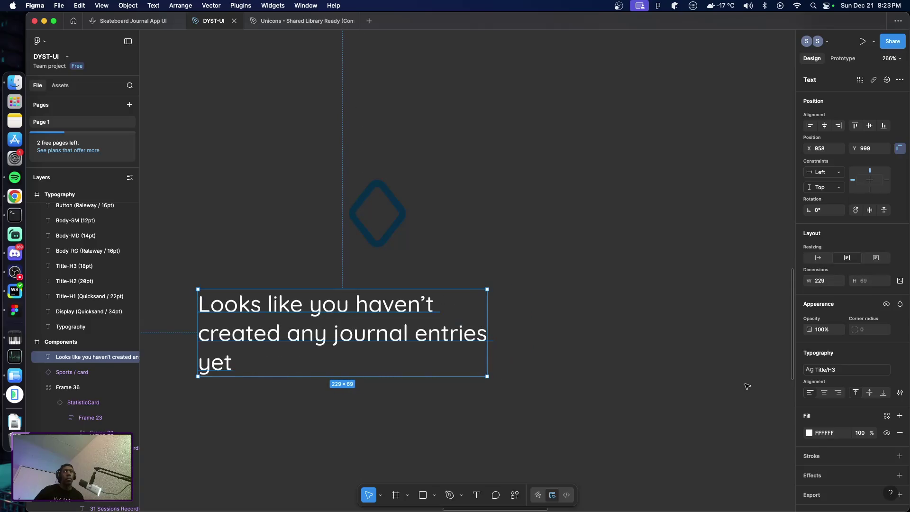
pyautogui.click(824, 393)
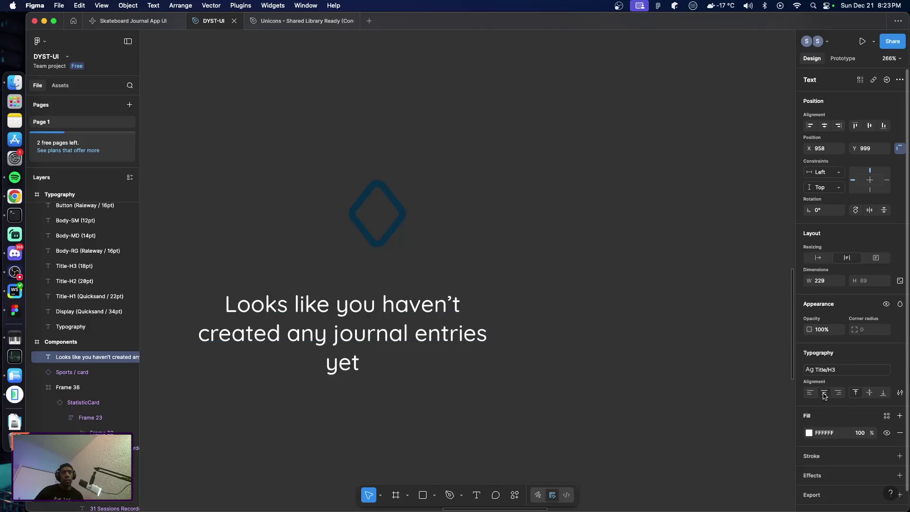
pyautogui.moveTo(351, 327); pyautogui.dragTo(391, 336)
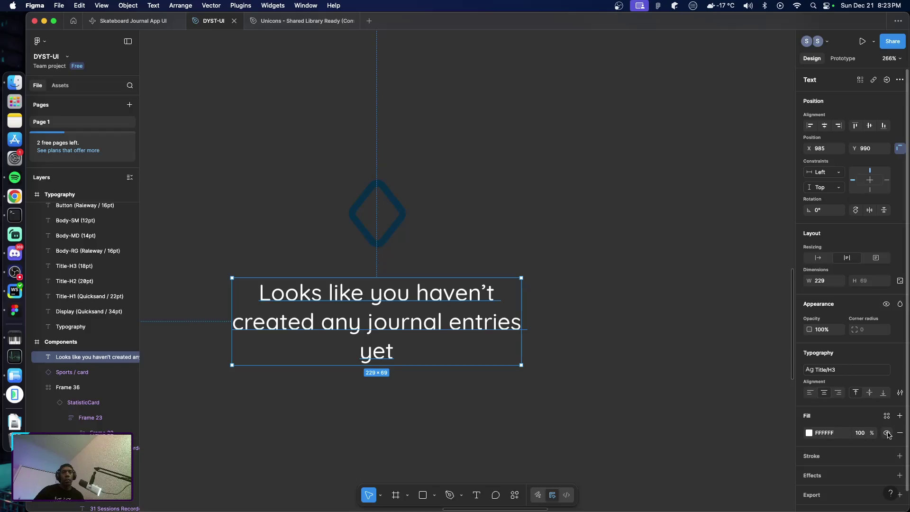
# Colour the message with the Info-Text style and select it with the icon.
pyautogui.click(809, 432)
pyautogui.click(729, 260)
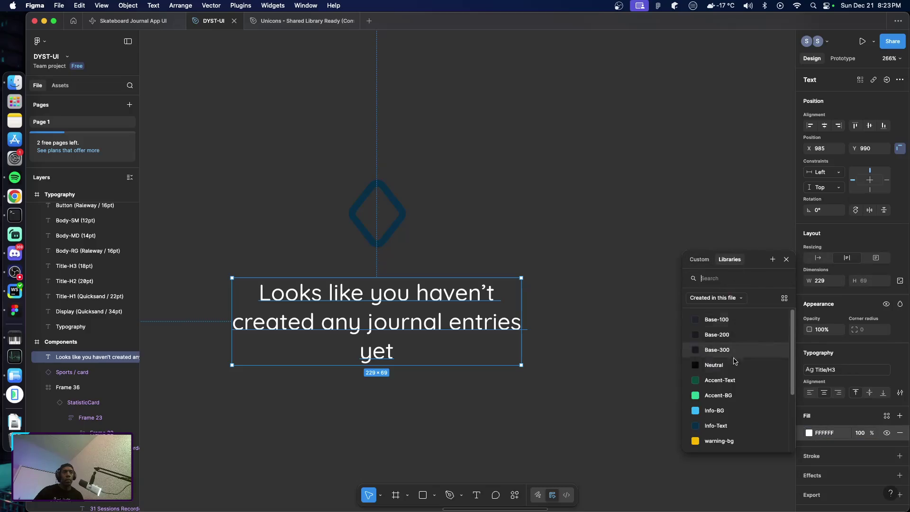
pyautogui.click(711, 425)
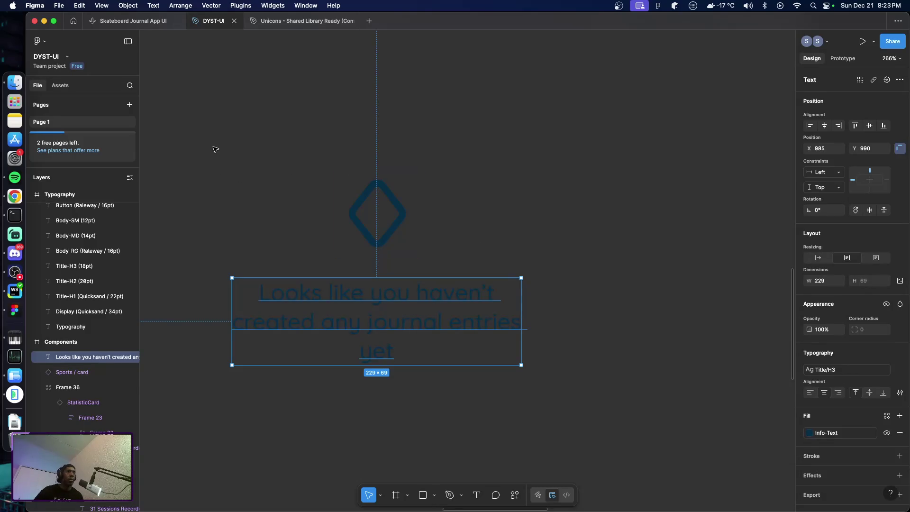
pyautogui.moveTo(204, 143); pyautogui.dragTo(569, 398)
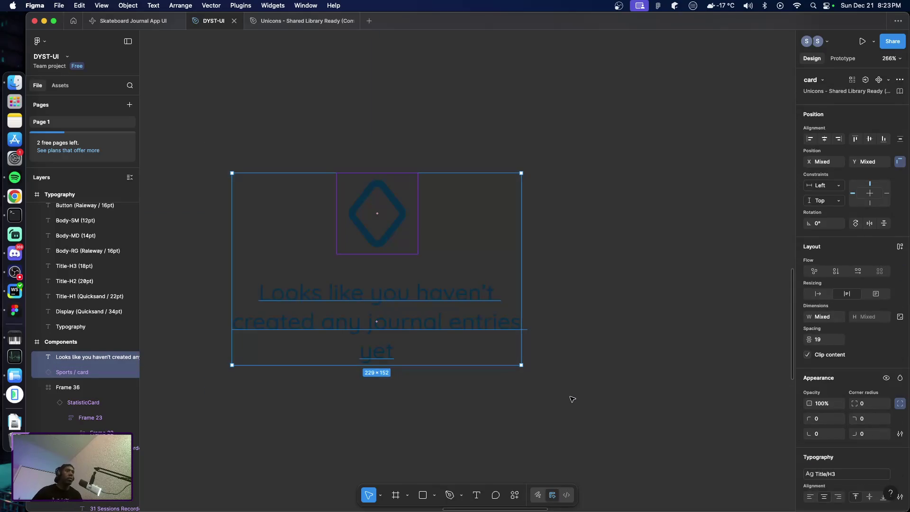
# Wrap the icon and message in an auto-layout frame with 16 gap and 16 padding.
pyautogui.hotkey('shift', 'a')
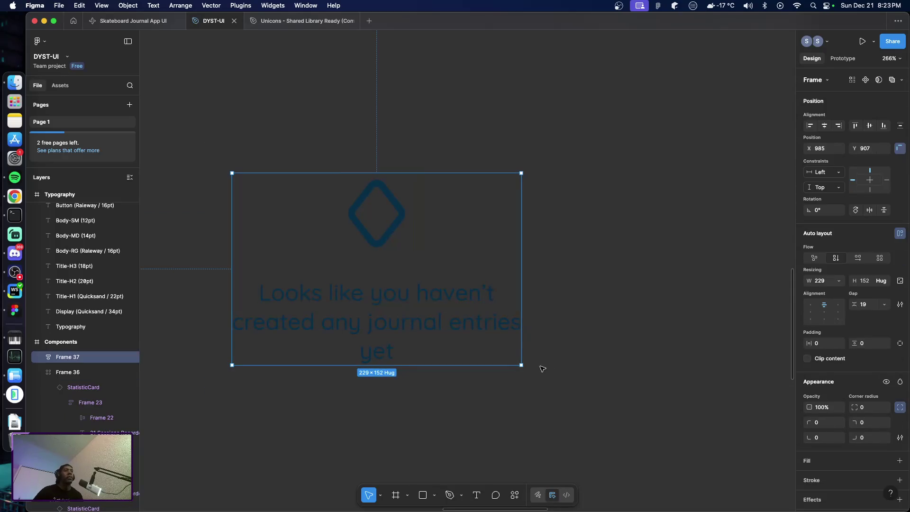
pyautogui.click(865, 305)
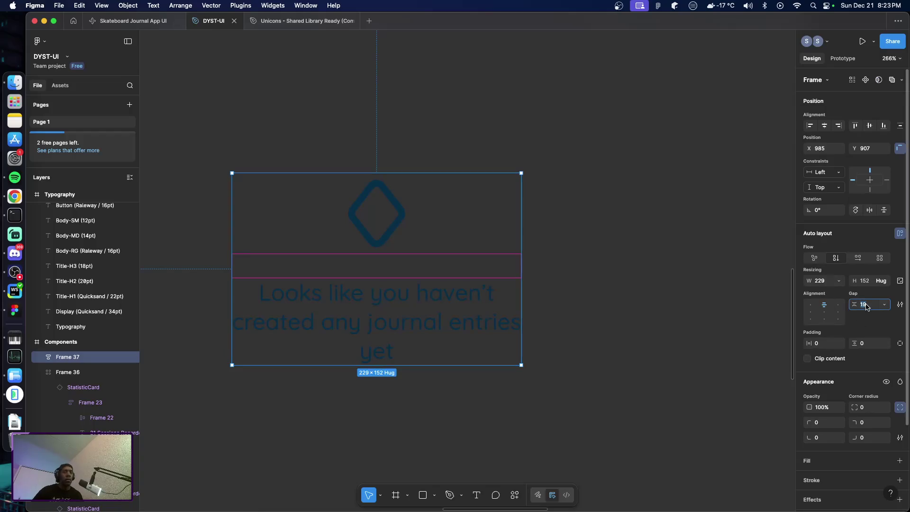
pyautogui.write('16')
pyautogui.press('Return')
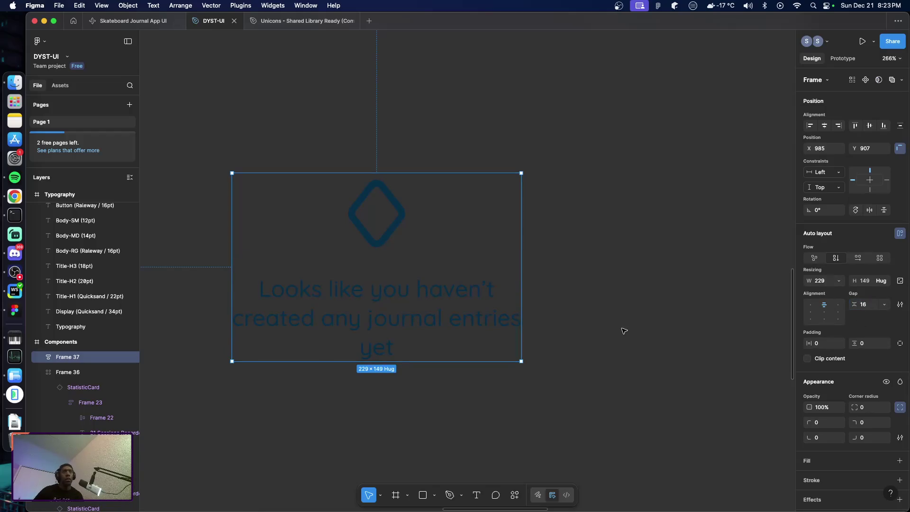
pyautogui.click(825, 344)
pyautogui.write('16')
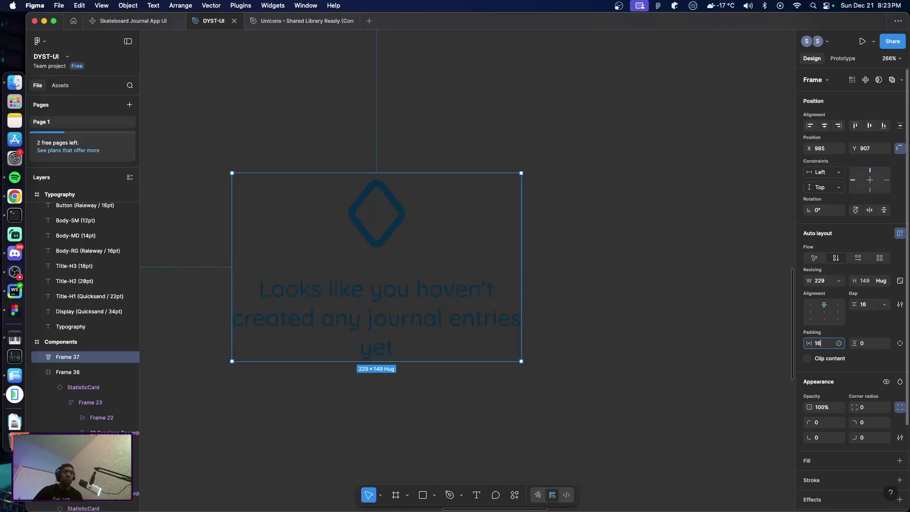
pyautogui.press('Tab')
pyautogui.write('1')
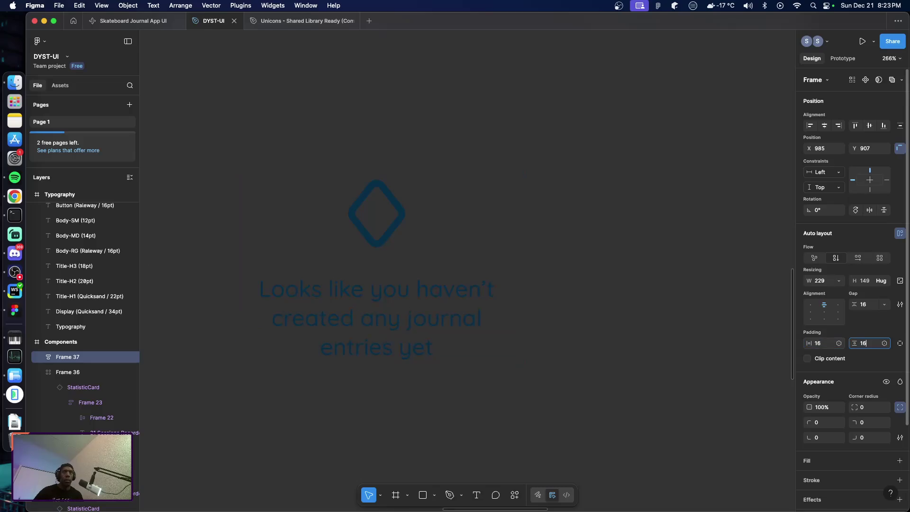
pyautogui.press('Return')
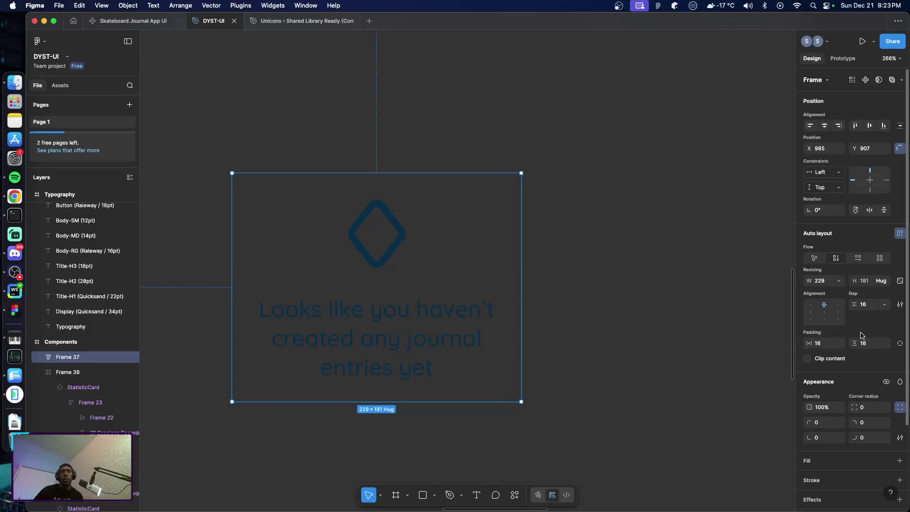
# Set the frame's width to Hug contents, leaving the message text's width sizing unchanged.
pyautogui.click(838, 281)
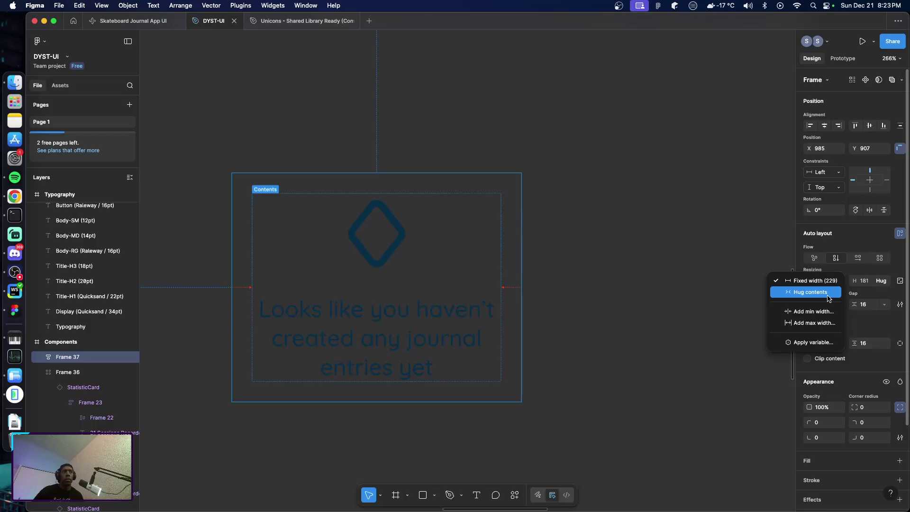
pyautogui.click(828, 292)
pyautogui.scroll(-5, 529, 303)
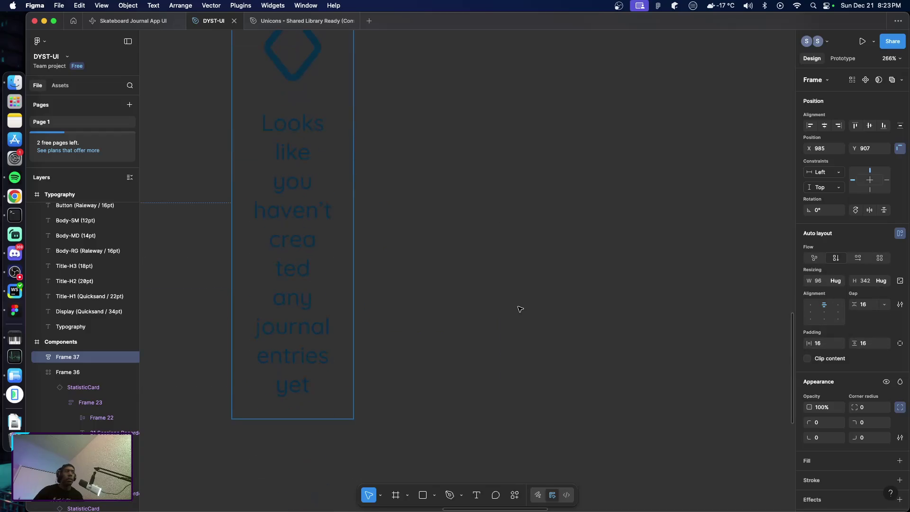
pyautogui.click(309, 266)
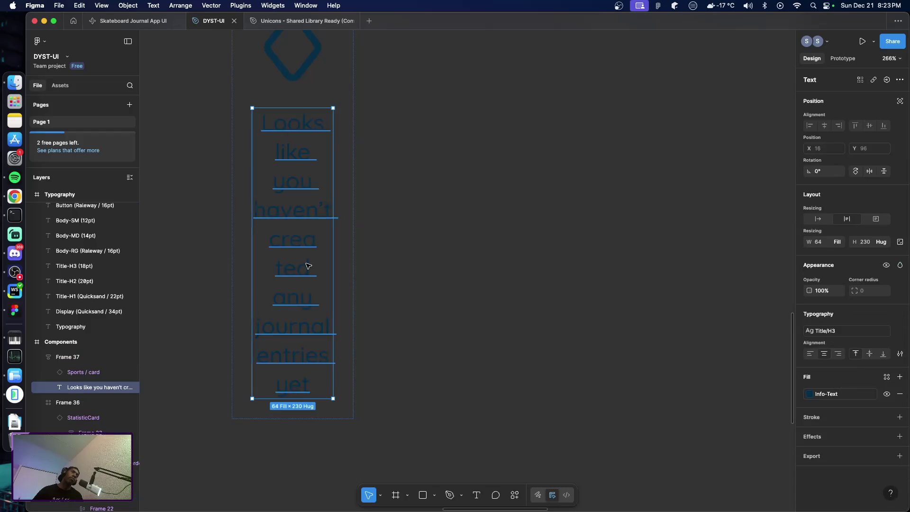
pyautogui.click(837, 242)
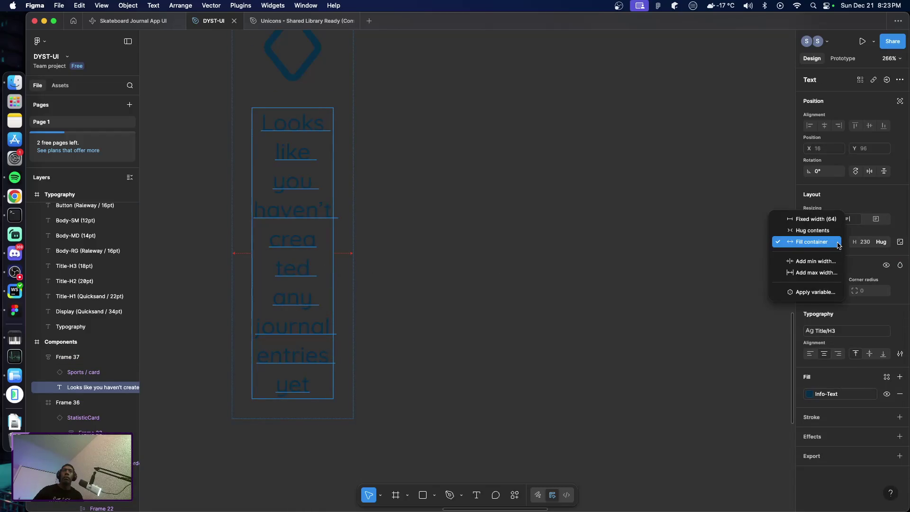
pyautogui.click(598, 247)
# Round all four corners of the card frame to 8.
pyautogui.scroll(2, 437, 242)
pyautogui.scroll(6, 437, 241)
pyautogui.hscroll(-2, 437, 241)
pyautogui.click(380, 209)
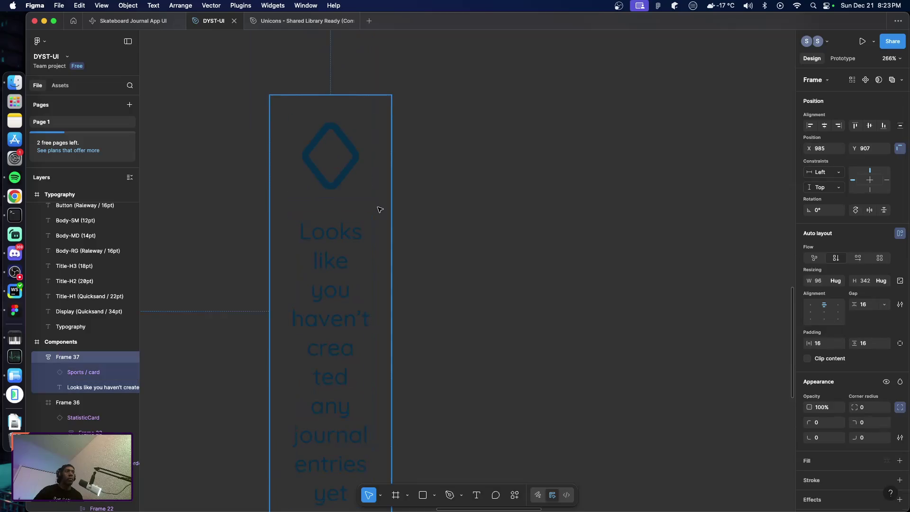
pyautogui.click(876, 411)
pyautogui.write('8')
pyautogui.press('Return')
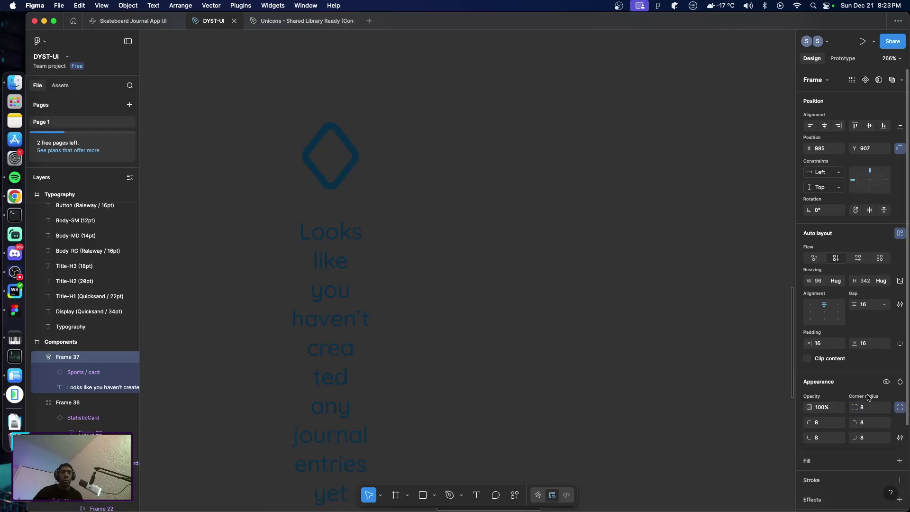
pyautogui.scroll(-3, 885, 370)
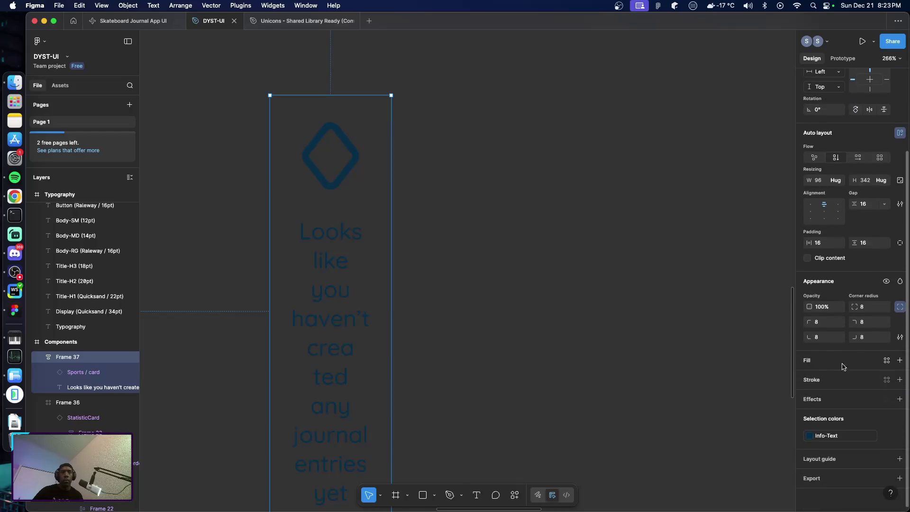
pyautogui.click(887, 362)
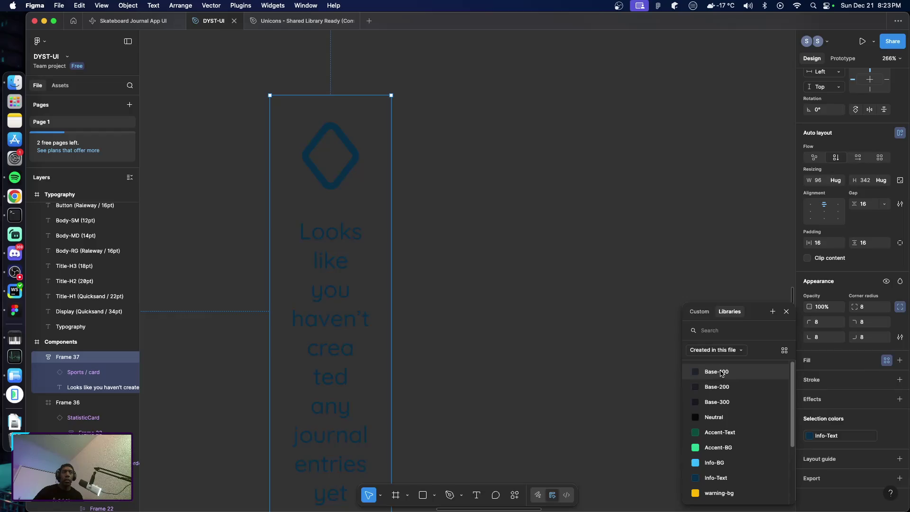
pyautogui.click(717, 372)
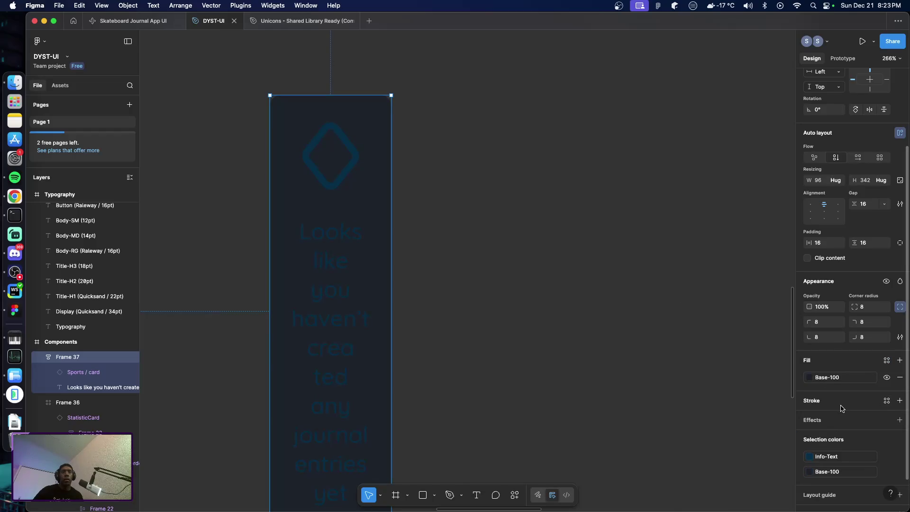
pyautogui.moveTo(828, 475)
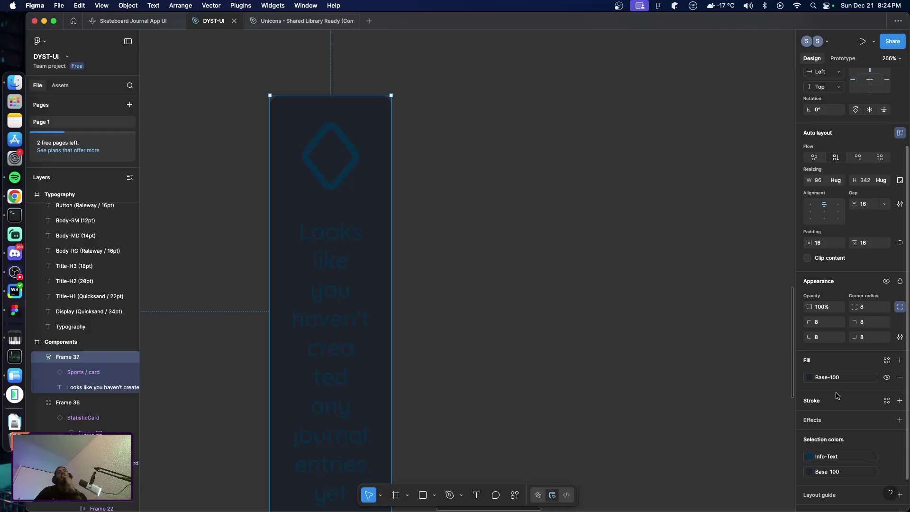
pyautogui.click(831, 378)
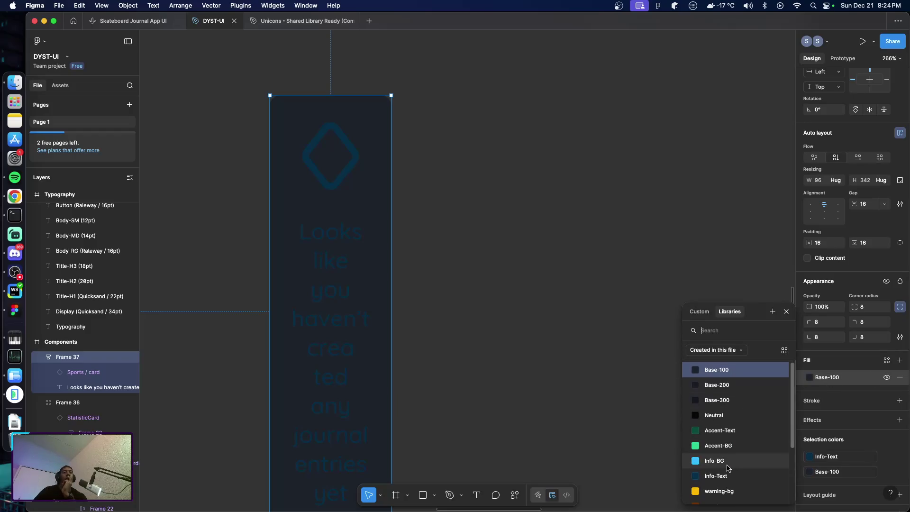
pyautogui.click(728, 463)
pyautogui.click(517, 349)
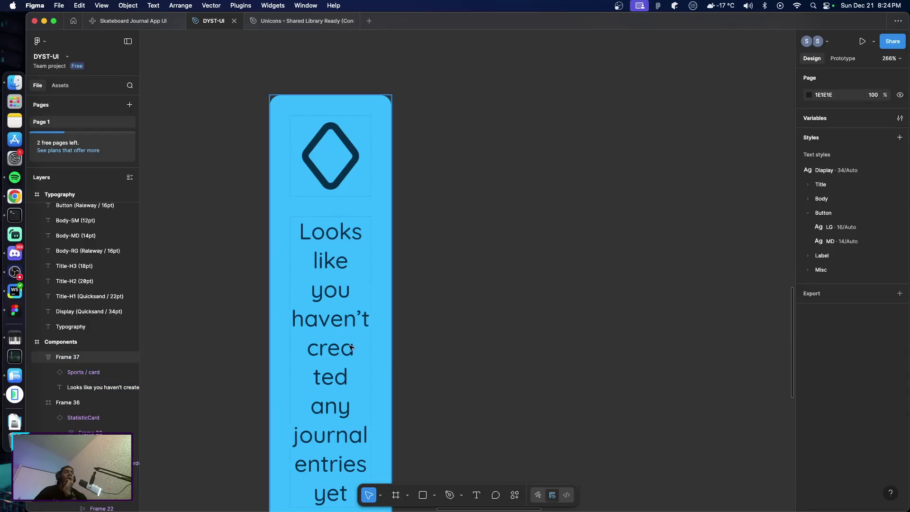
pyautogui.click(374, 369)
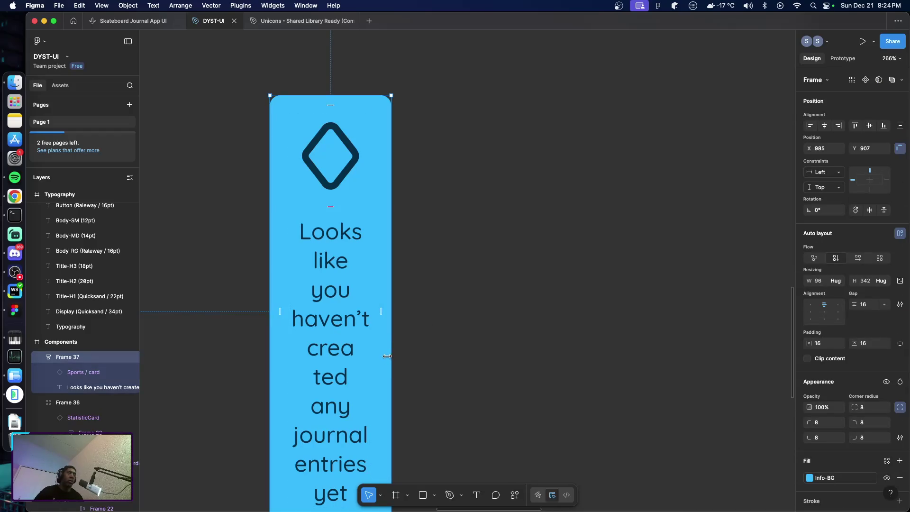
pyautogui.moveTo(392, 353)
pyautogui.mouseDown()
pyautogui.moveTo(416, 334)
pyautogui.moveTo(575, 343)
pyautogui.mouseUp()
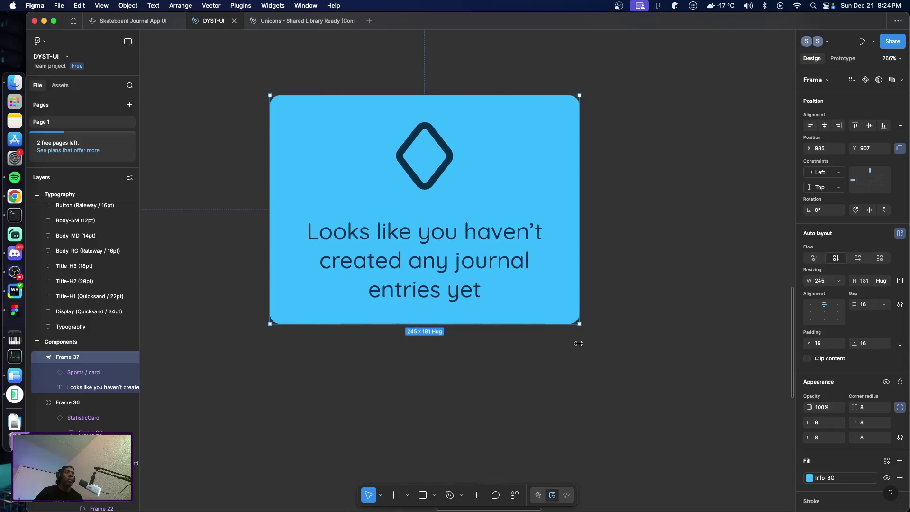
pyautogui.click(547, 379)
pyautogui.scroll(5, 521, 360)
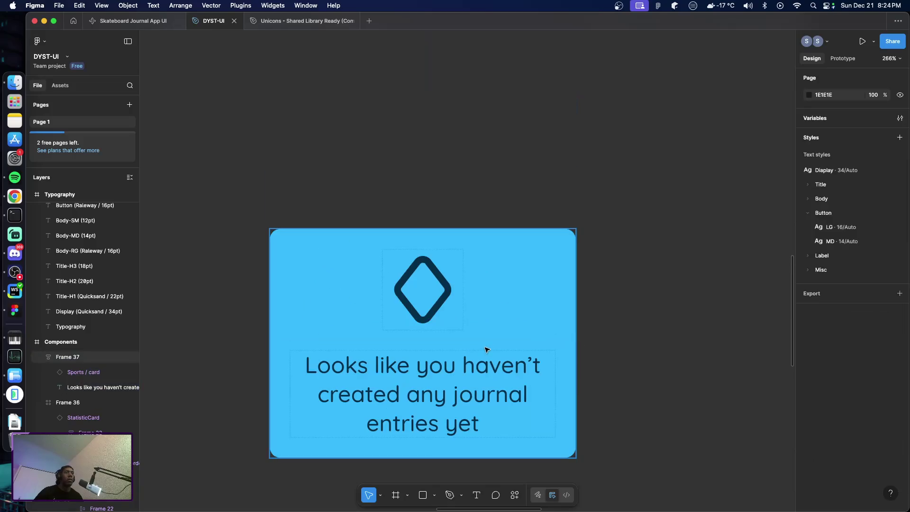
pyautogui.click(500, 362)
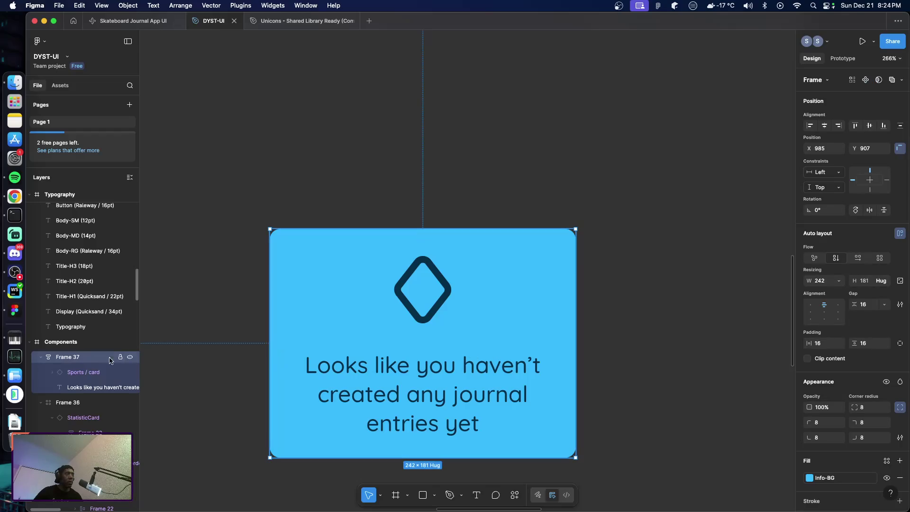
# Rename the Frame 37 layer to InfoCard and save the file.
pyautogui.doubleClick(67, 357)
pyautogui.press('BackSpace')
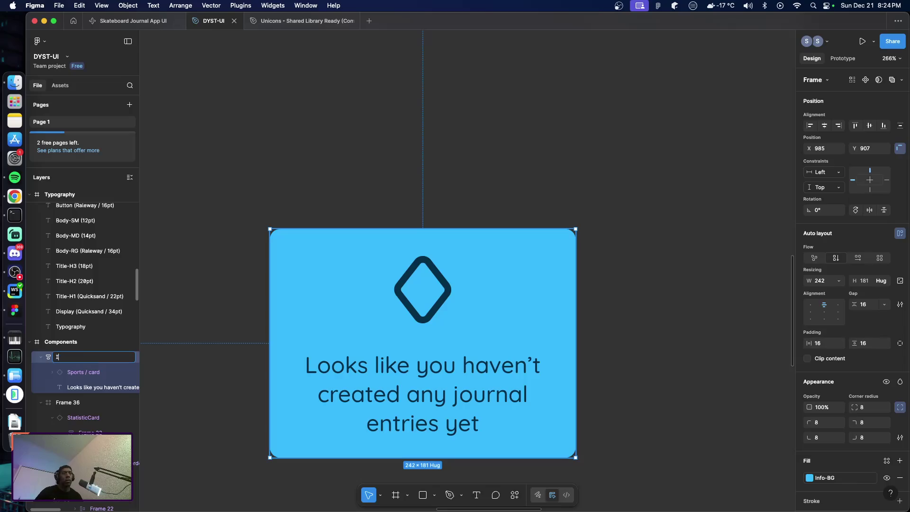
pyautogui.write('InfoCard')
pyautogui.press('Return')
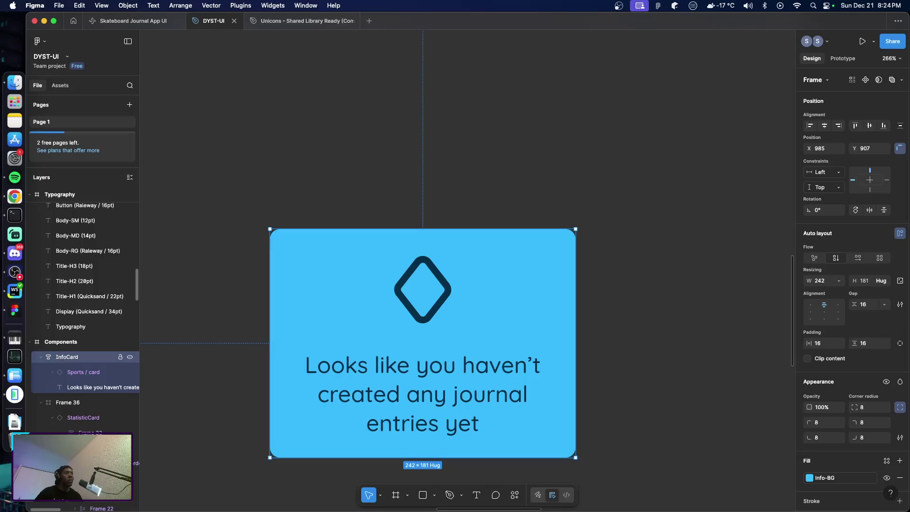
pyautogui.press('super+s')
pyautogui.press('Escape')
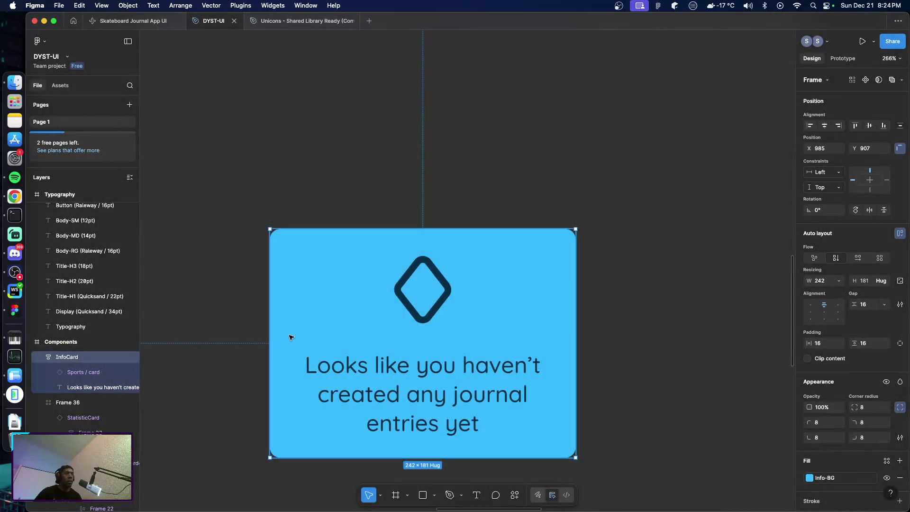
# Turn InfoCard into a component and zoom the canvas to 100%.
pyautogui.press('super+alt+k')
pyautogui.scroll(-5, 272, 335)
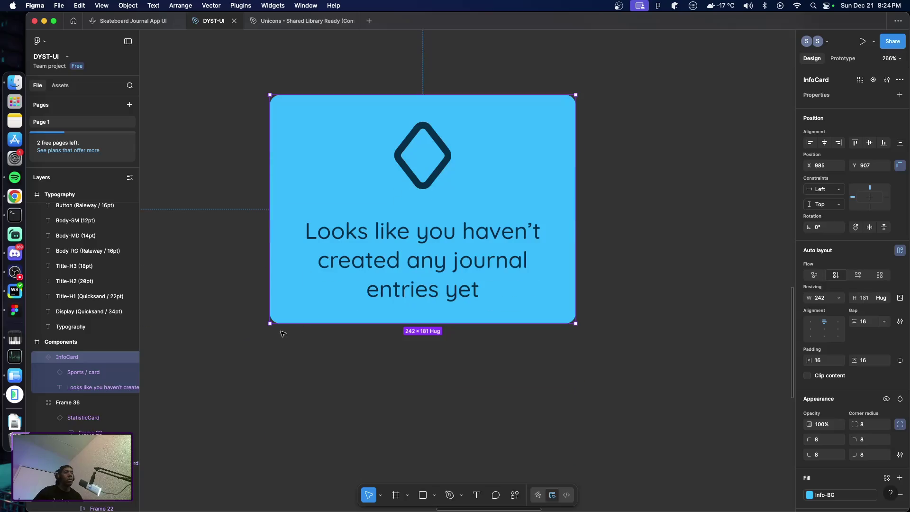
pyautogui.click(421, 314)
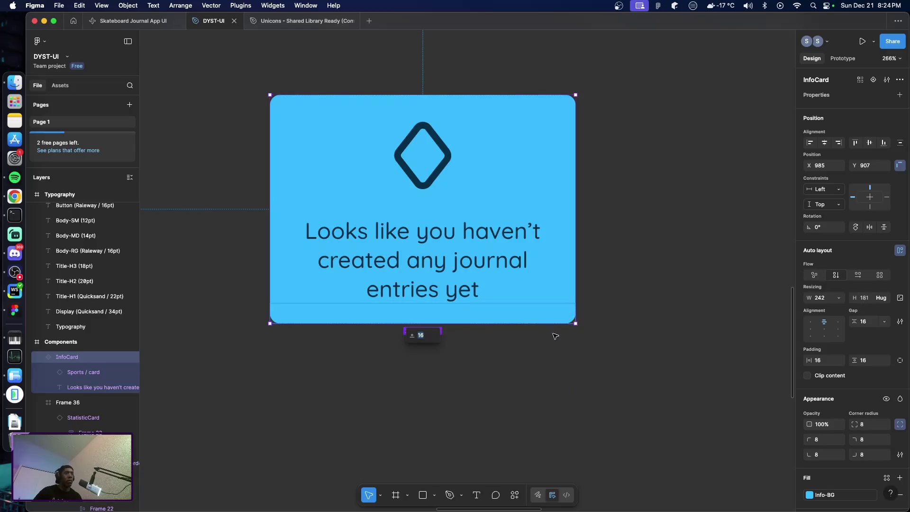
pyautogui.click(611, 340)
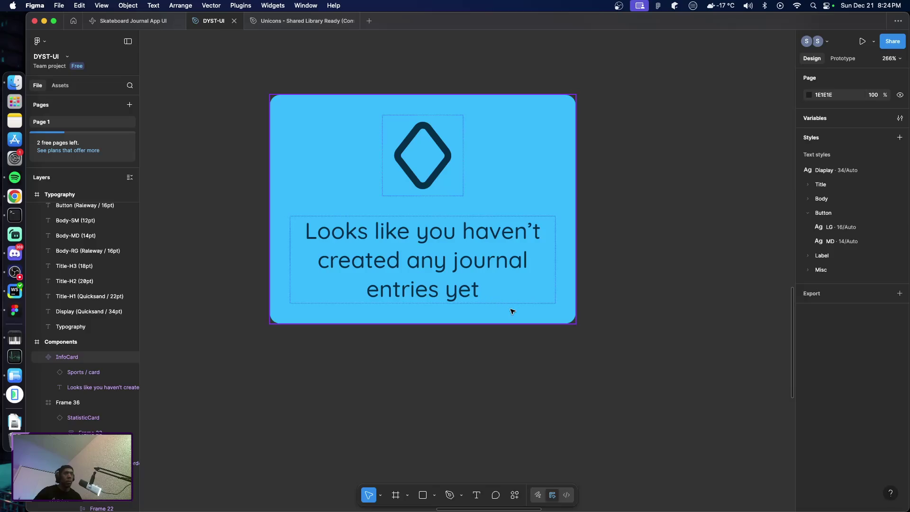
pyautogui.press('h')
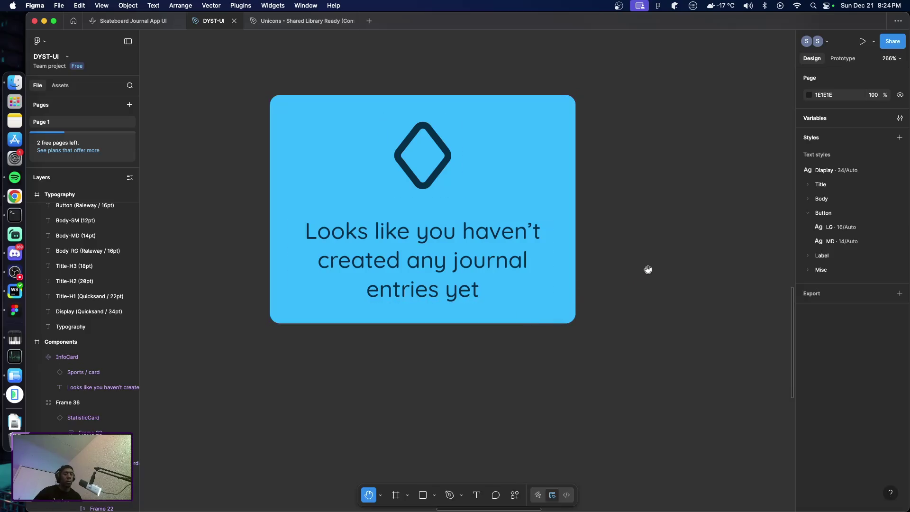
pyautogui.hotkey('shift', '0')
pyautogui.hscroll(5, 646, 268)
pyautogui.scroll(5, 382, 321)
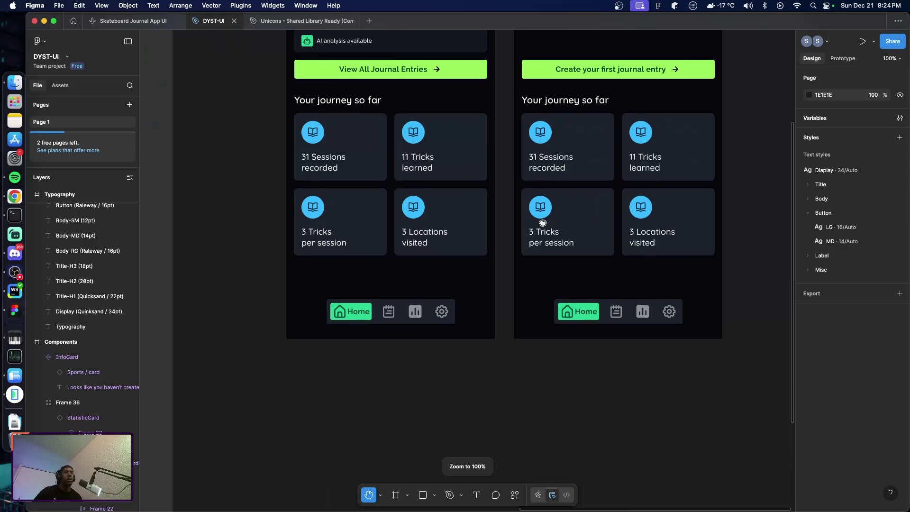
# Locate the Home without Content frame, then select and copy the InfoCard component.
pyautogui.scroll(5, 433, 294)
pyautogui.hscroll(-2, 433, 293)
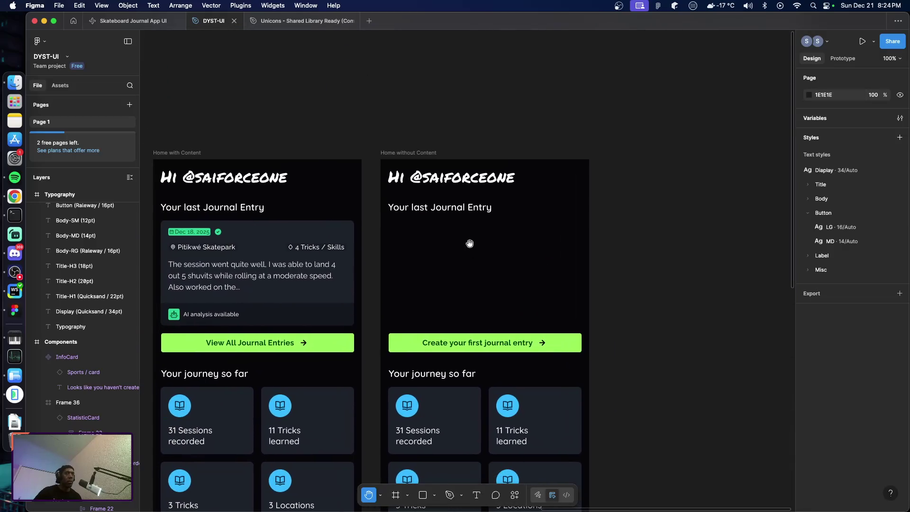
pyautogui.press('v')
pyautogui.click(487, 294)
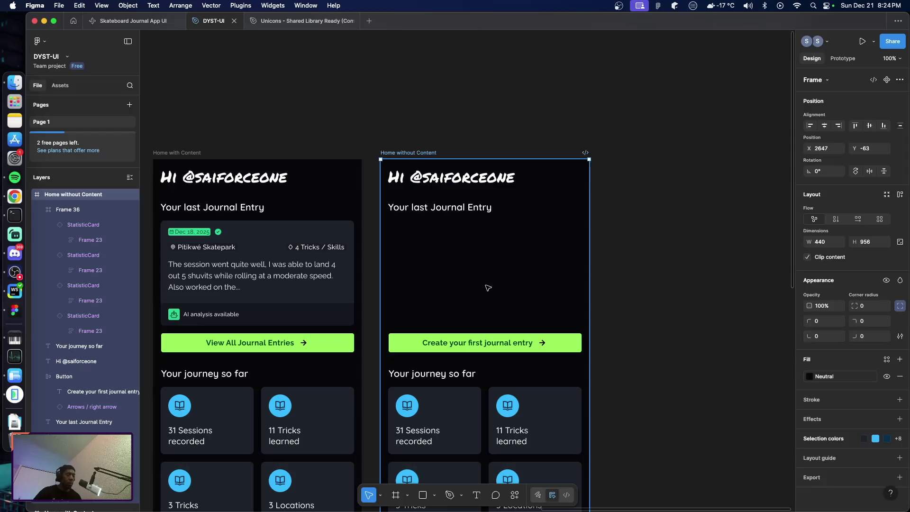
pyautogui.click(467, 271)
pyautogui.click(494, 298)
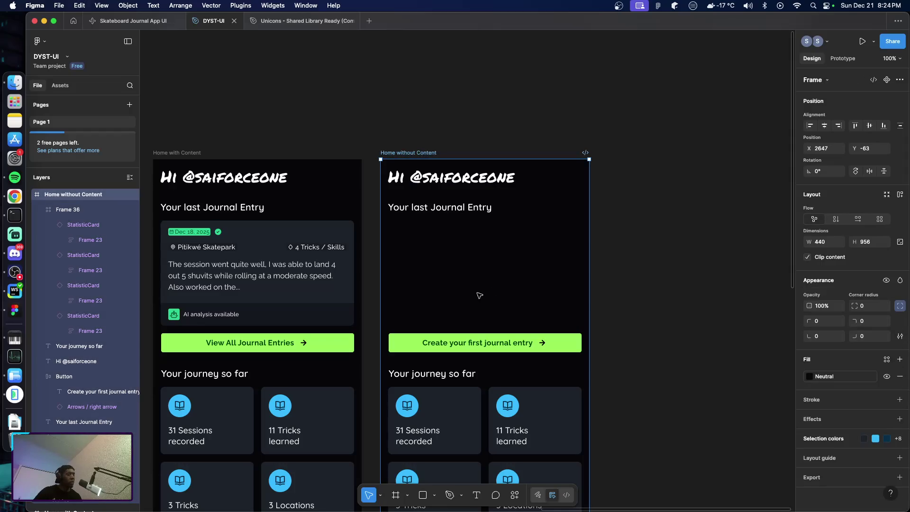
pyautogui.press('h')
pyautogui.hscroll(-10, 450, 304)
pyautogui.scroll(-5, 417, 237)
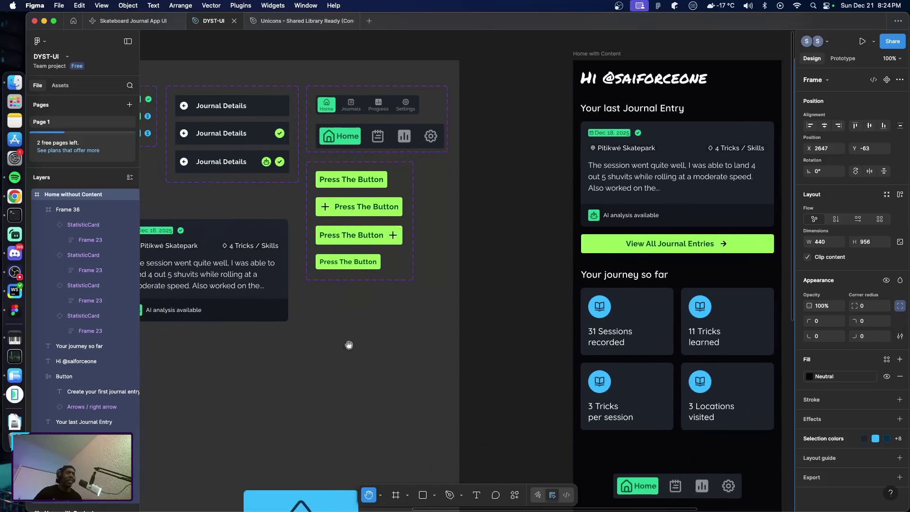
pyautogui.hscroll(3, 391, 214)
pyautogui.press('v')
pyautogui.click(319, 359)
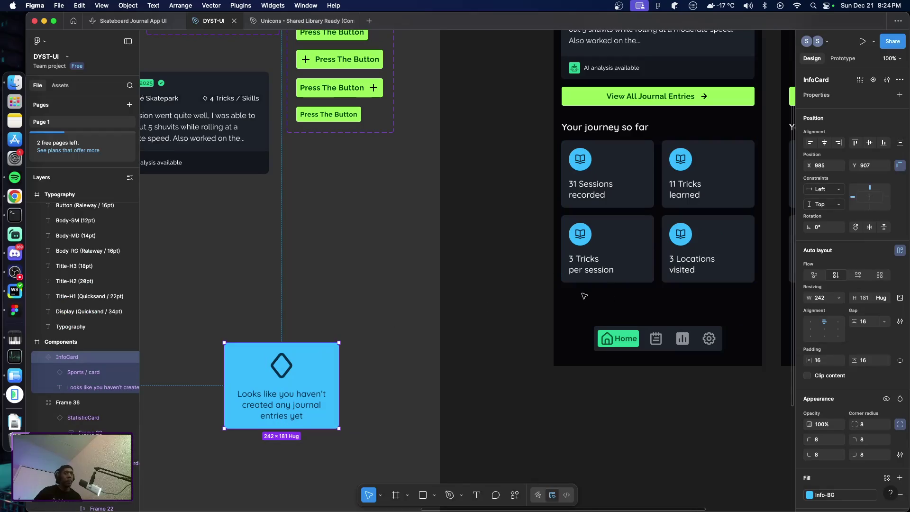
# Paste the InfoCard into the Home without Content frame.
pyautogui.press('h')
pyautogui.hscroll(9, 426, 327)
pyautogui.scroll(5, 398, 316)
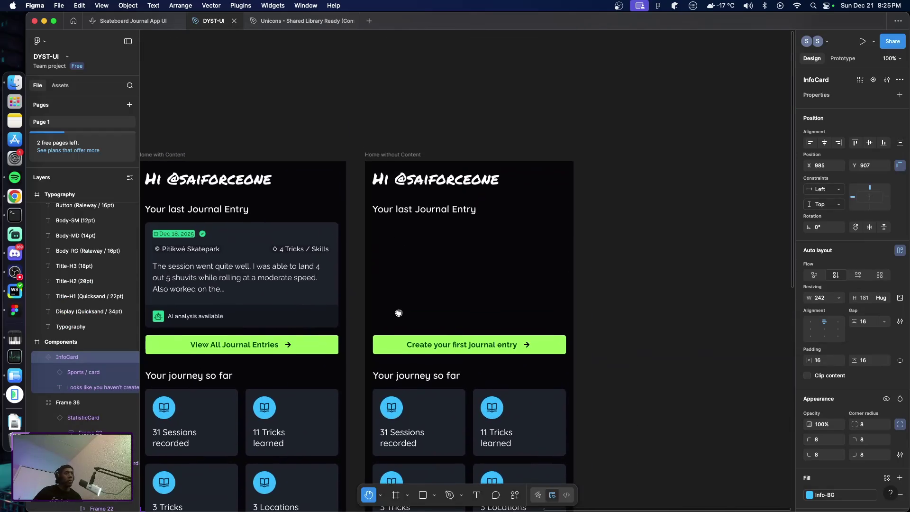
pyautogui.press('v')
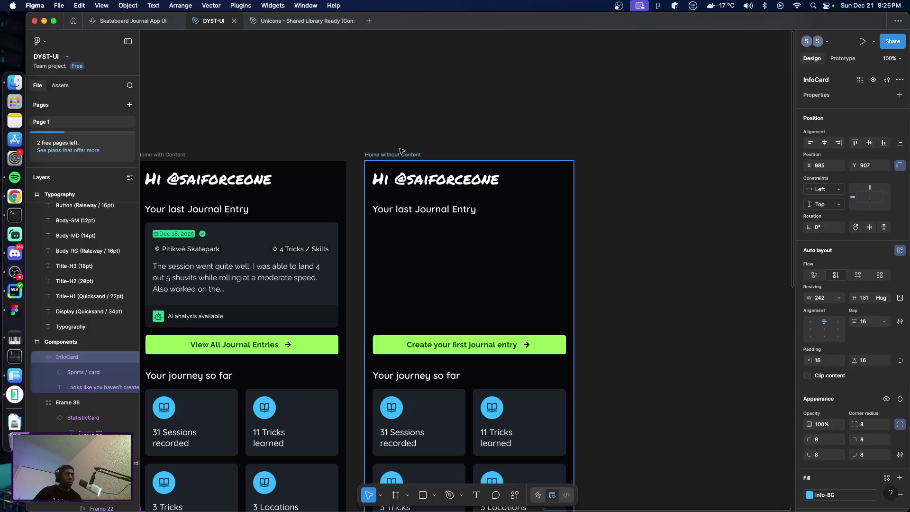
pyautogui.click(401, 155)
pyautogui.press('super+v')
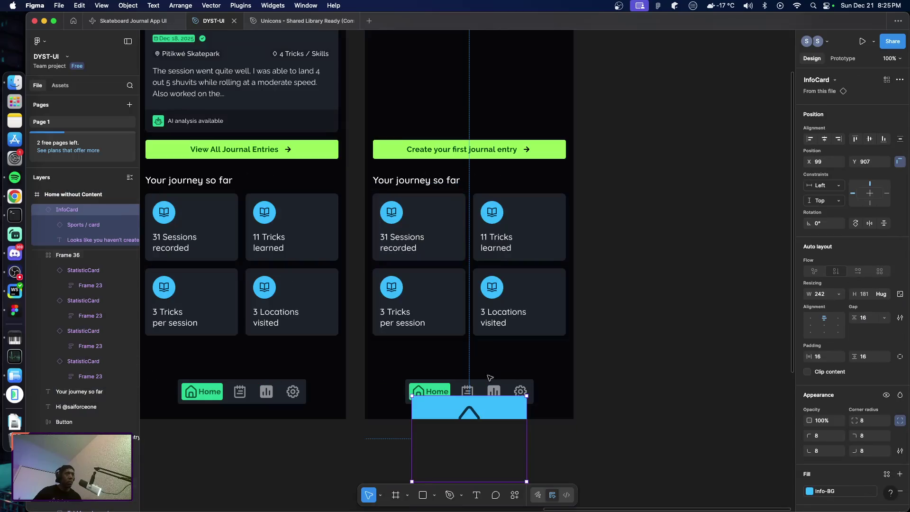
# Place the InfoCard under Your last Journal Entry and size it to 408 × 222.
pyautogui.moveTo(480, 405)
pyautogui.mouseDown()
pyautogui.moveTo(484, 199)
pyautogui.moveTo(488, 260)
pyautogui.moveTo(465, 214)
pyautogui.mouseUp()
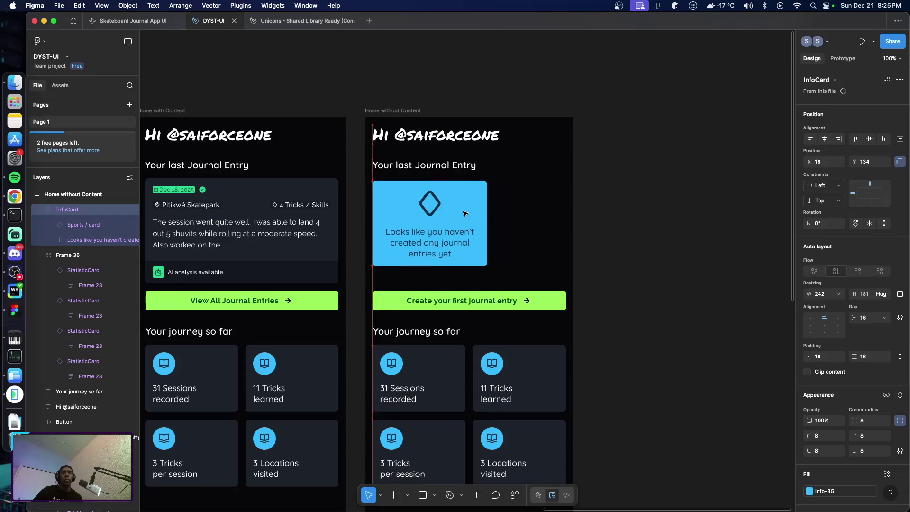
pyautogui.moveTo(487, 244); pyautogui.dragTo(566, 249)
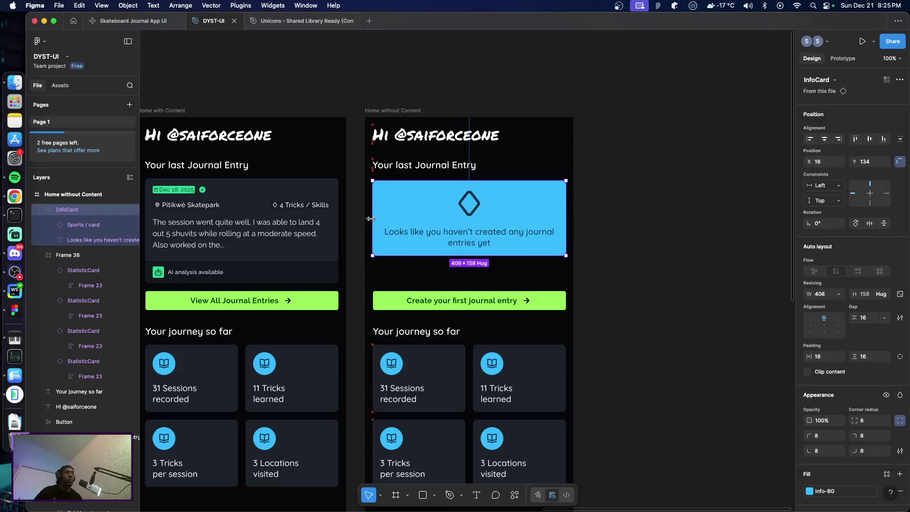
pyautogui.moveTo(463, 256); pyautogui.dragTo(460, 282)
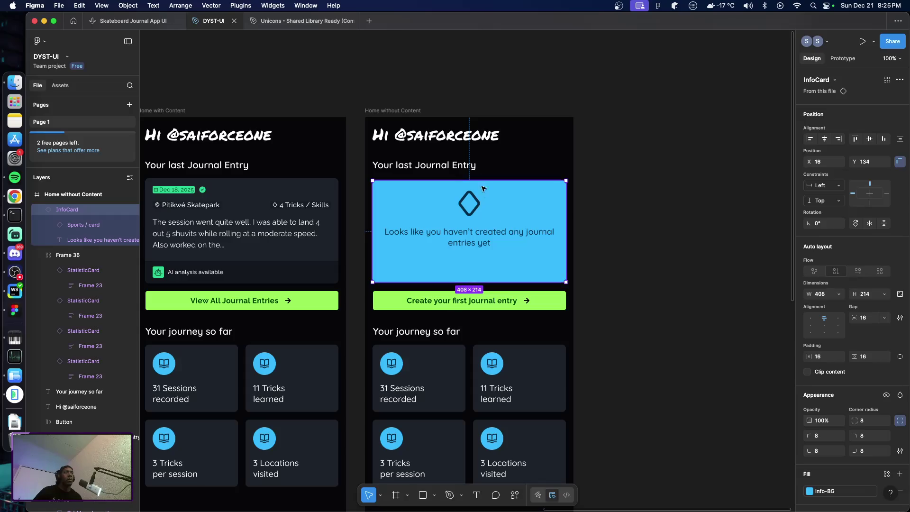
pyautogui.moveTo(464, 183); pyautogui.dragTo(463, 166)
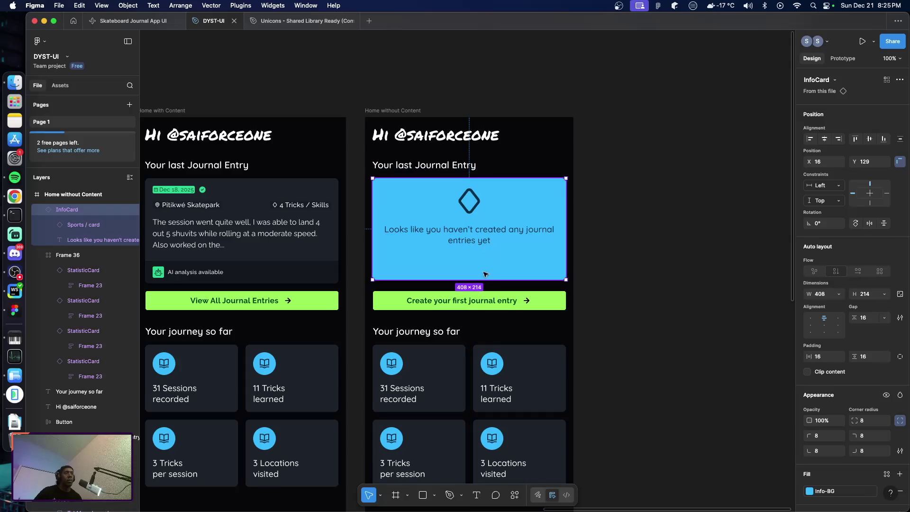
pyautogui.moveTo(484, 279); pyautogui.dragTo(484, 283)
pyautogui.click(867, 162)
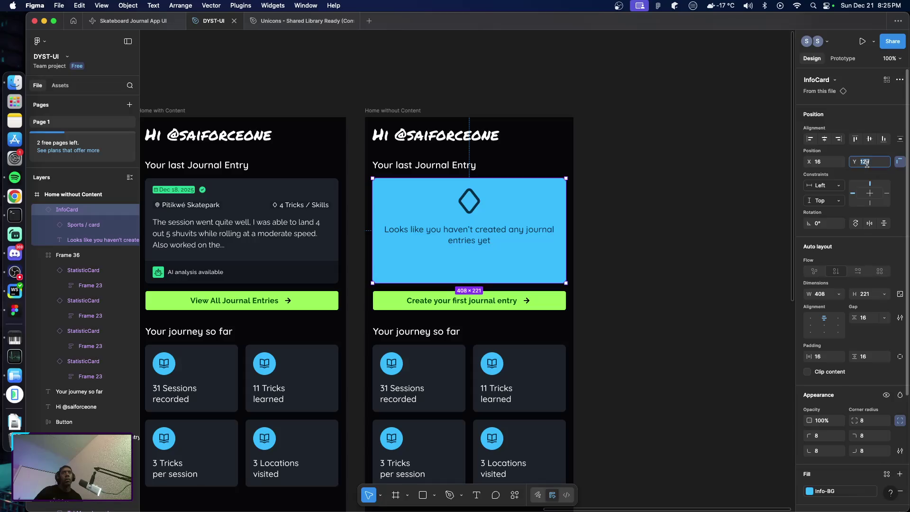
pyautogui.write('129')
pyautogui.click(870, 298)
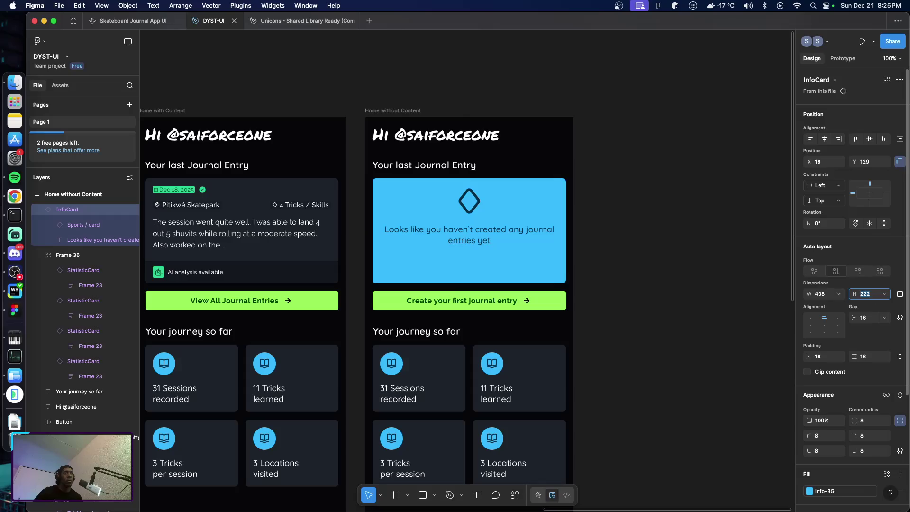
# Check the instance's message text and diamond icon, then select the main InfoCard component.
pyautogui.click(646, 264)
pyautogui.click(460, 243)
pyautogui.doubleClick(471, 245)
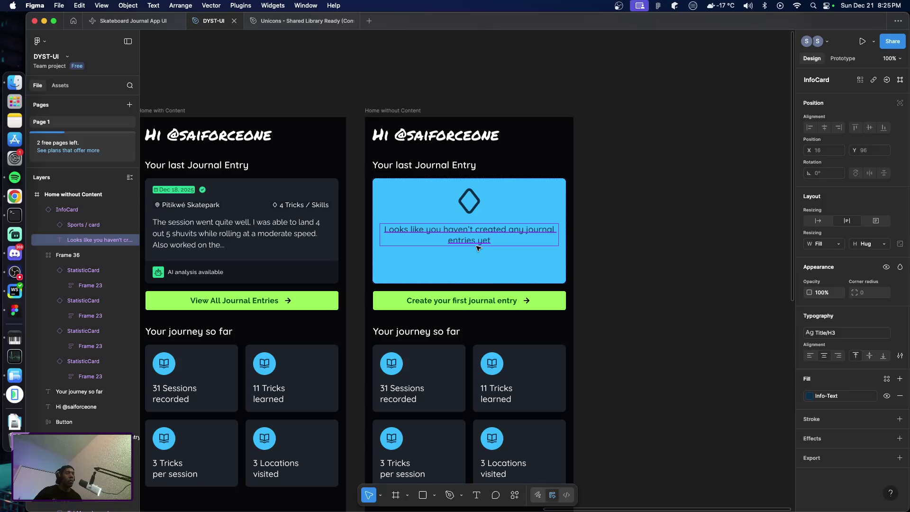
pyautogui.click(475, 213)
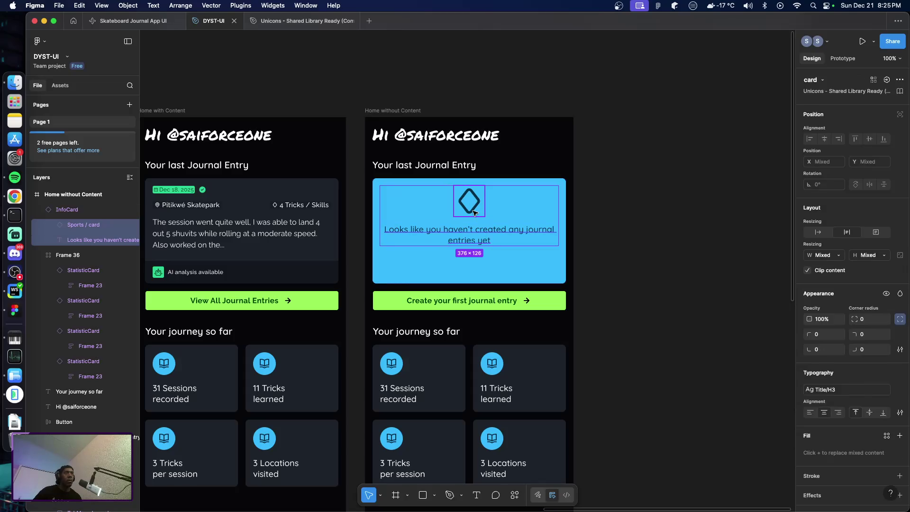
pyautogui.click(611, 267)
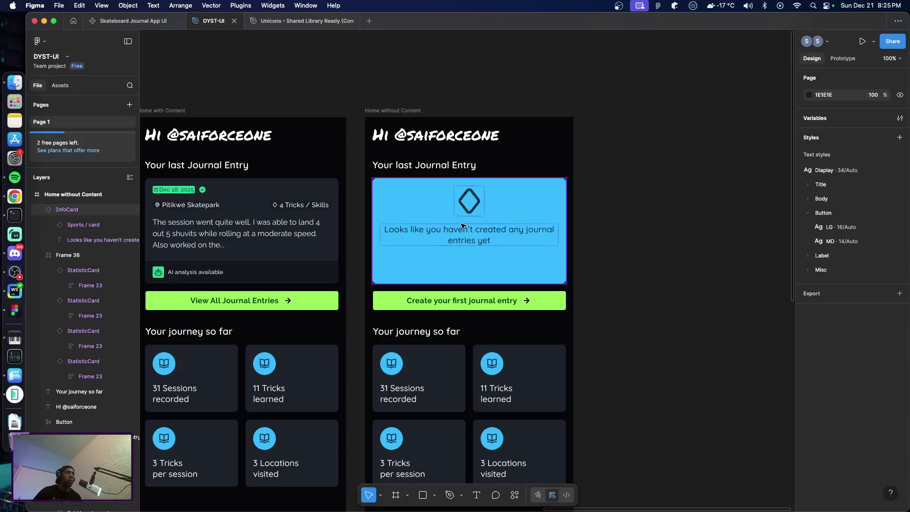
pyautogui.hscroll(-10, 463, 226)
pyautogui.scroll(-4, 467, 260)
pyautogui.scroll(-2, 535, 315)
pyautogui.click(539, 341)
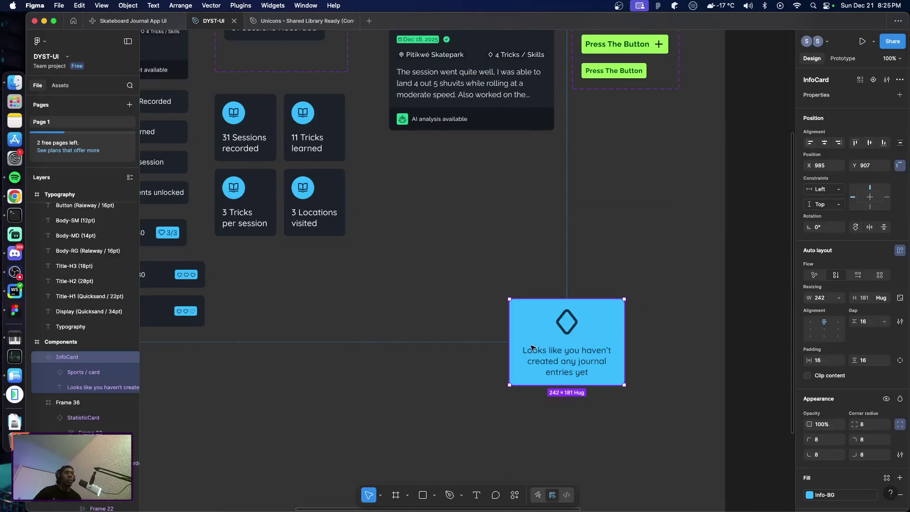
# Resize the InfoCard component to 382 × 242 and centre its icon and message.
pyautogui.moveTo(509, 346); pyautogui.dragTo(443, 346)
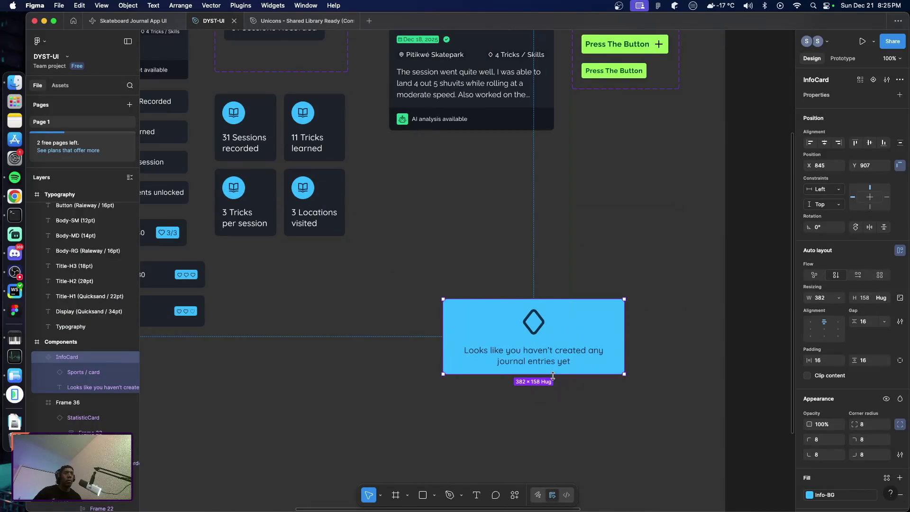
pyautogui.moveTo(540, 374); pyautogui.dragTo(541, 413)
pyautogui.click(540, 355)
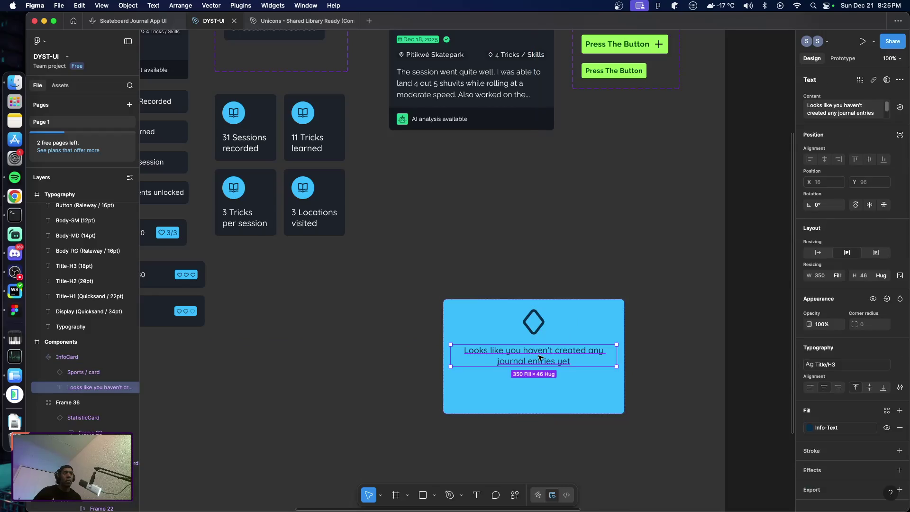
pyautogui.click(592, 336)
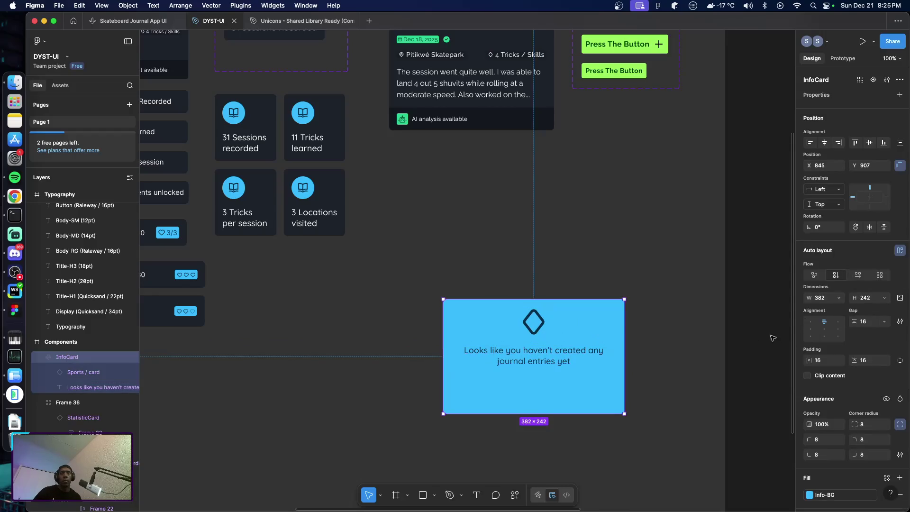
pyautogui.click(823, 334)
pyautogui.click(689, 364)
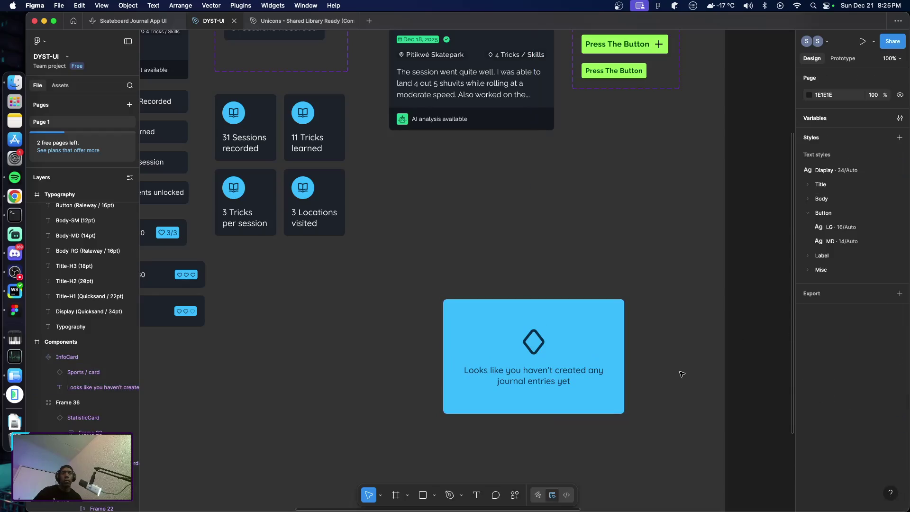
# Look over the home screens to check the card, then reselect the InfoCard component.
pyautogui.hscroll(2, 524, 342)
pyautogui.scroll(-3, 512, 340)
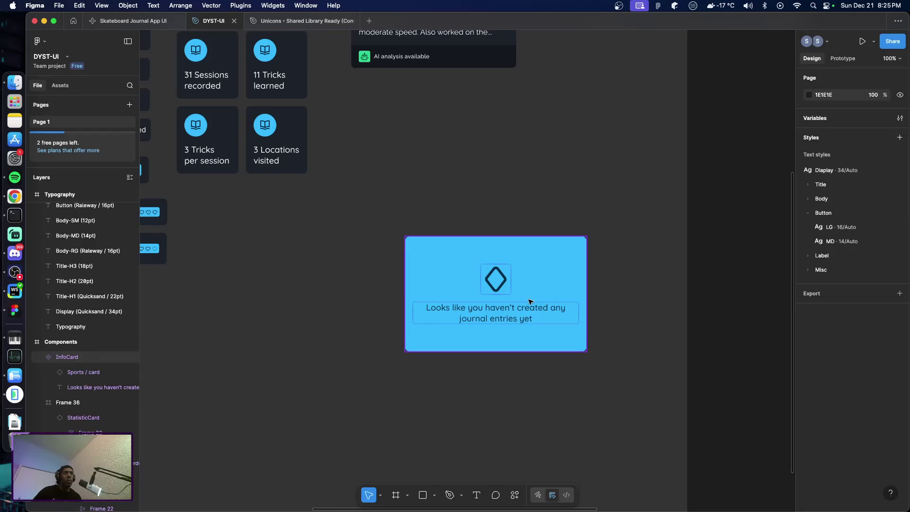
pyautogui.hscroll(10, 530, 301)
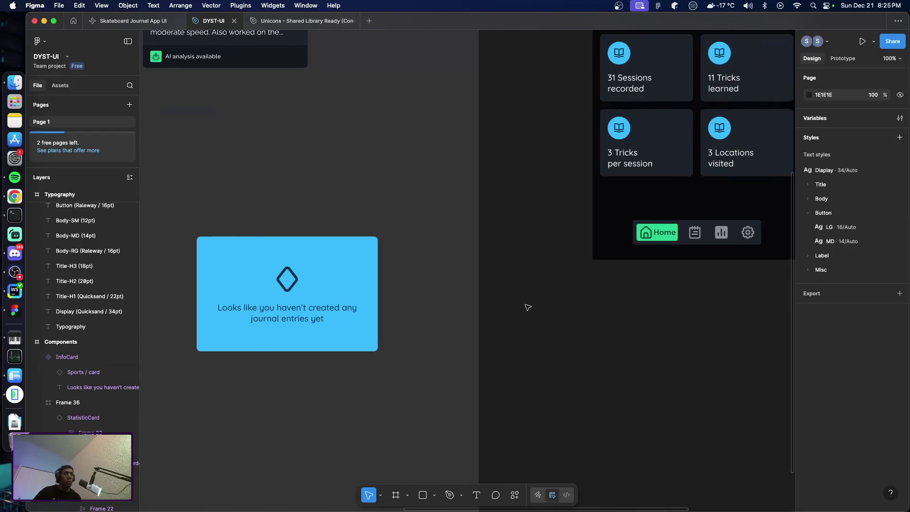
pyautogui.scroll(-5, 527, 307)
pyautogui.hscroll(3, 568, 307)
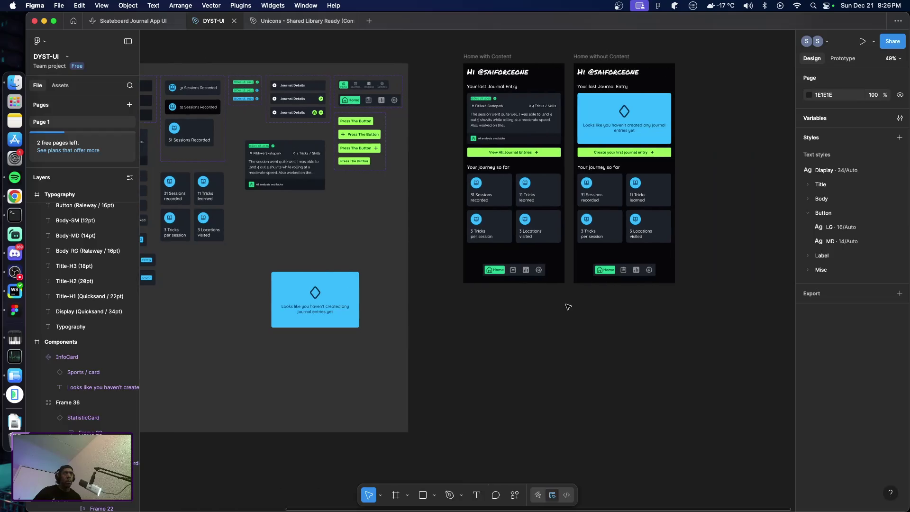
pyautogui.scroll(5, 629, 147)
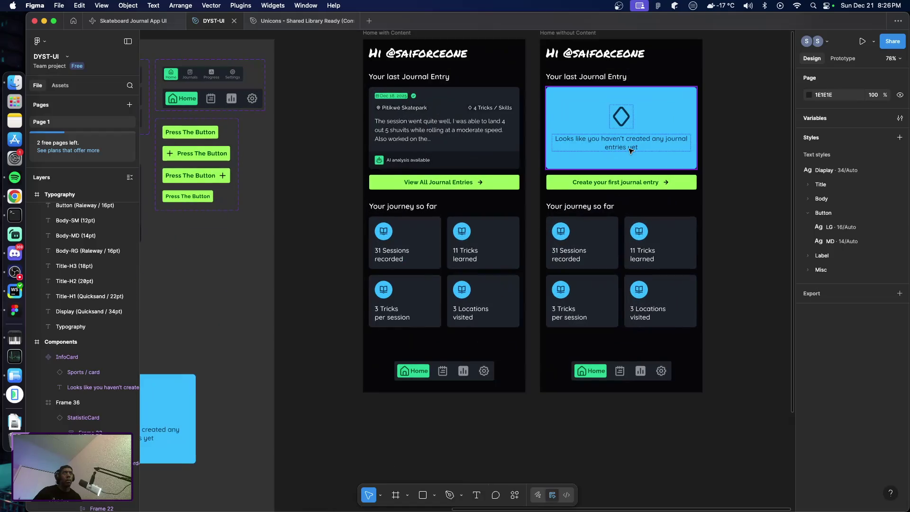
pyautogui.scroll(2, 630, 150)
pyautogui.scroll(2, 628, 150)
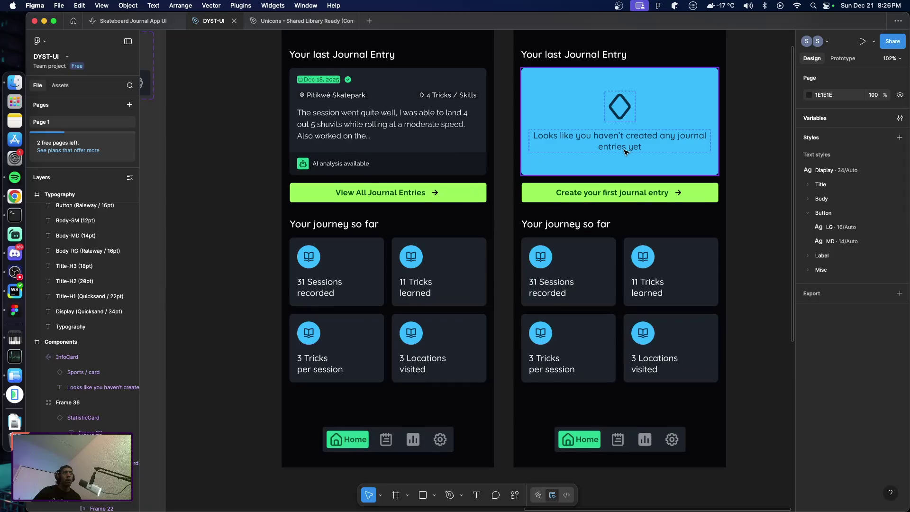
pyautogui.scroll(-2, 626, 152)
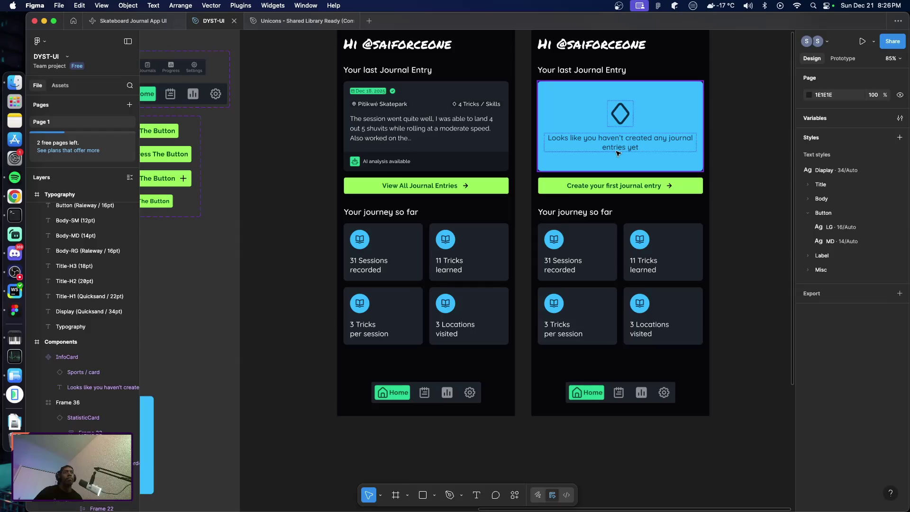
pyautogui.scroll(-5, 618, 153)
pyautogui.click(379, 283)
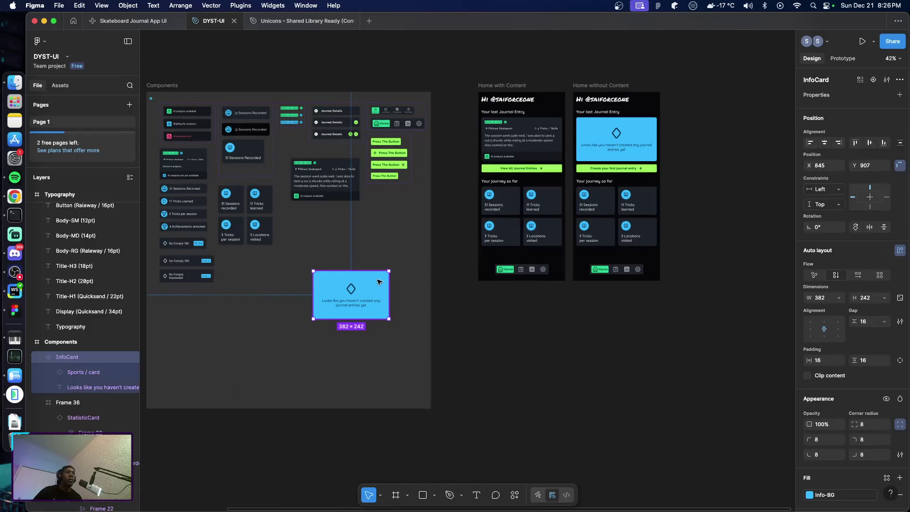
pyautogui.scroll(-3, 692, 401)
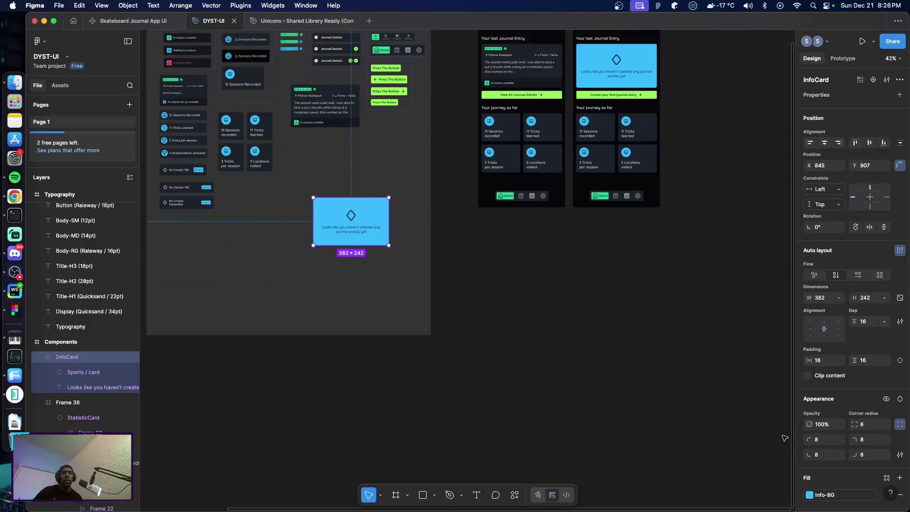
# Give the InfoCard a Base-100 background fill and Text-Default message colour.
pyautogui.scroll(-1, 835, 496)
pyautogui.click(810, 478)
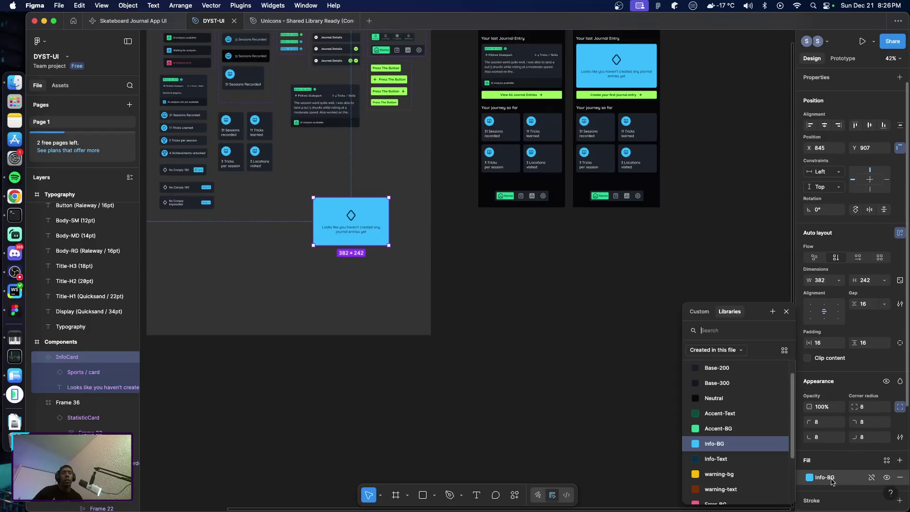
pyautogui.scroll(1, 731, 388)
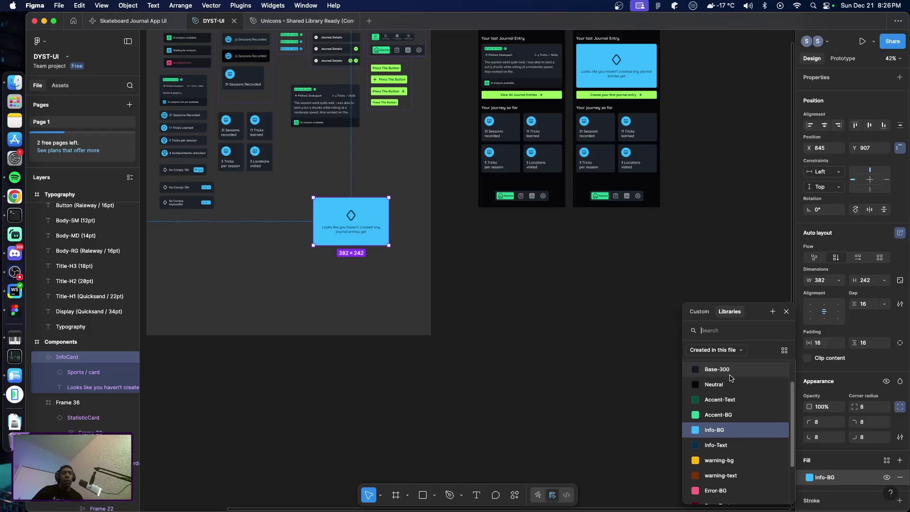
pyautogui.click(728, 377)
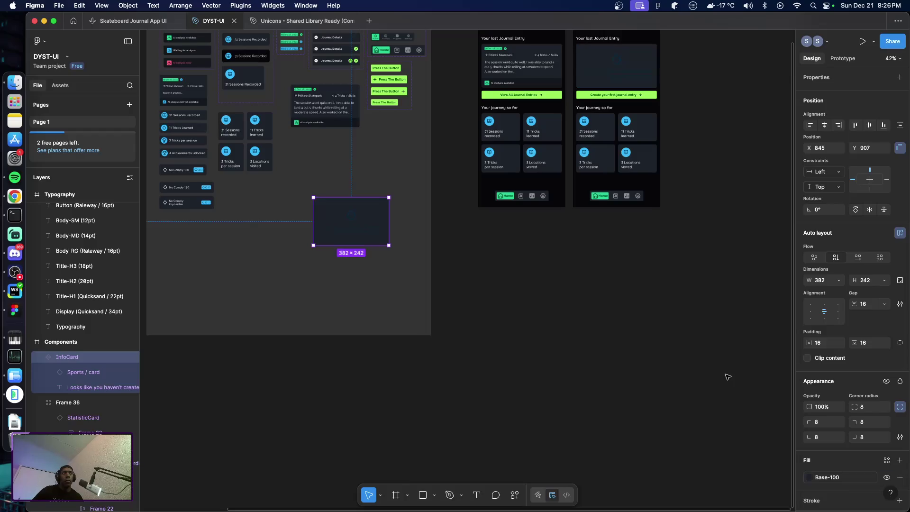
pyautogui.scroll(-4, 832, 443)
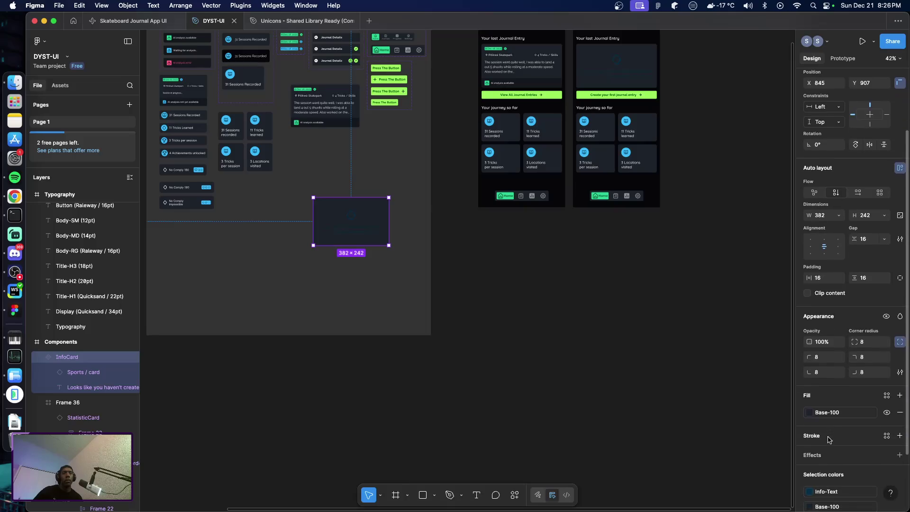
pyautogui.click(834, 475)
pyautogui.scroll(-3, 730, 427)
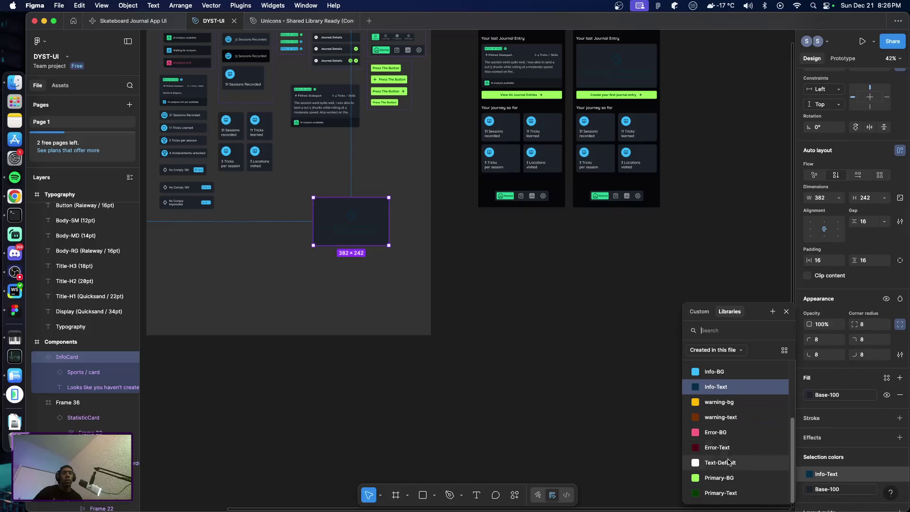
pyautogui.click(720, 467)
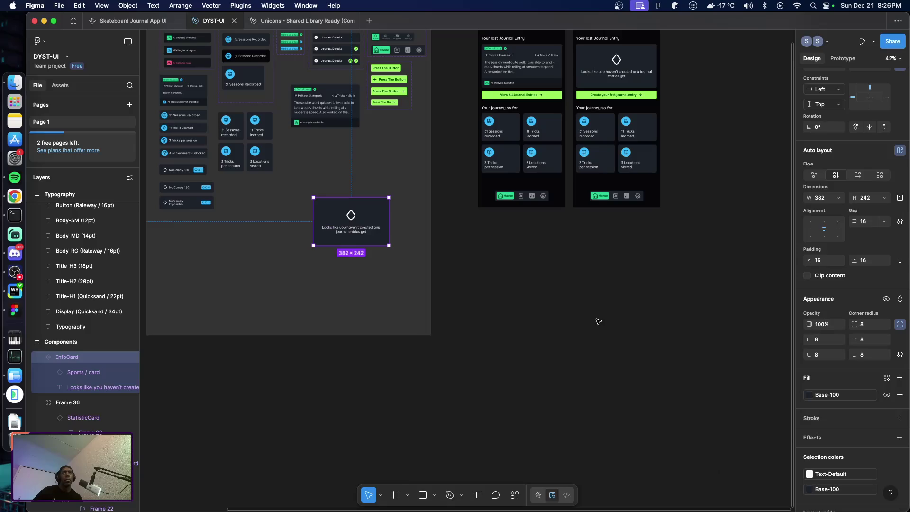
pyautogui.scroll(3, 663, 325)
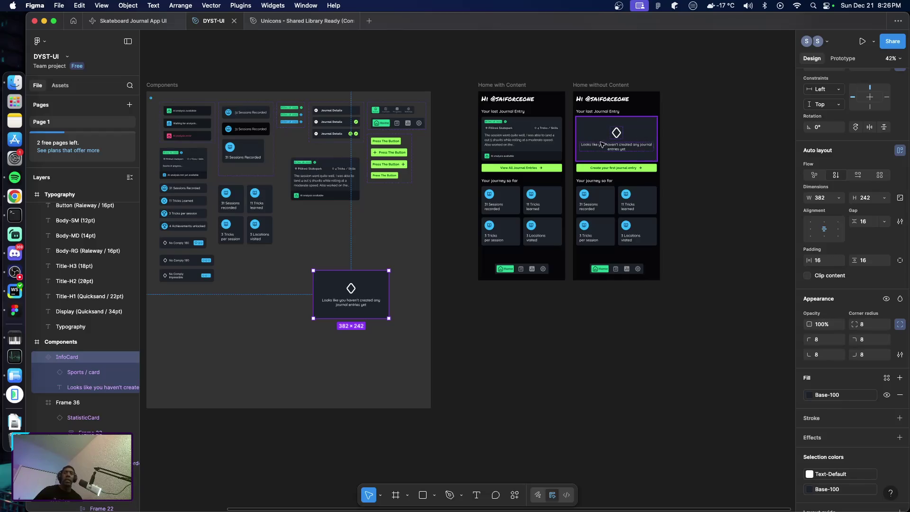
# Change the InfoCard component's background fill to the Neutral colour style.
pyautogui.scroll(2, 616, 147)
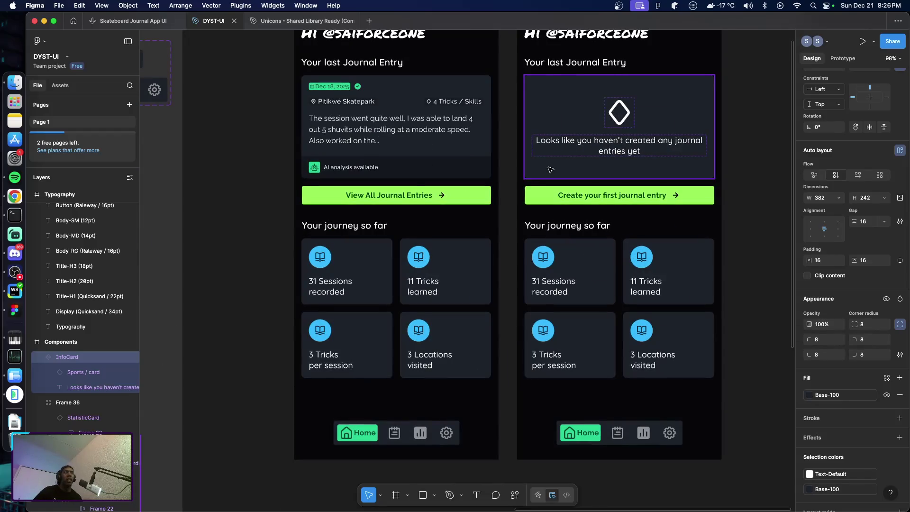
pyautogui.click(551, 170)
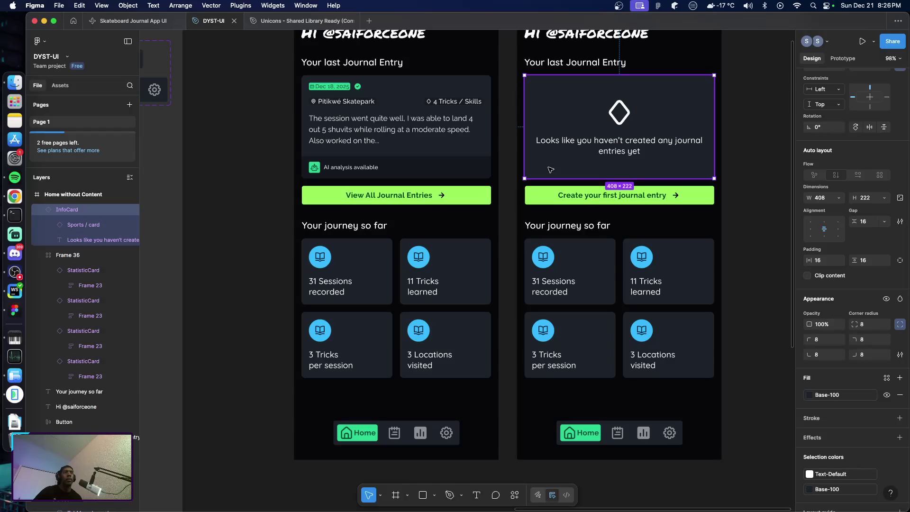
pyautogui.press('Escape')
pyautogui.click(678, 171)
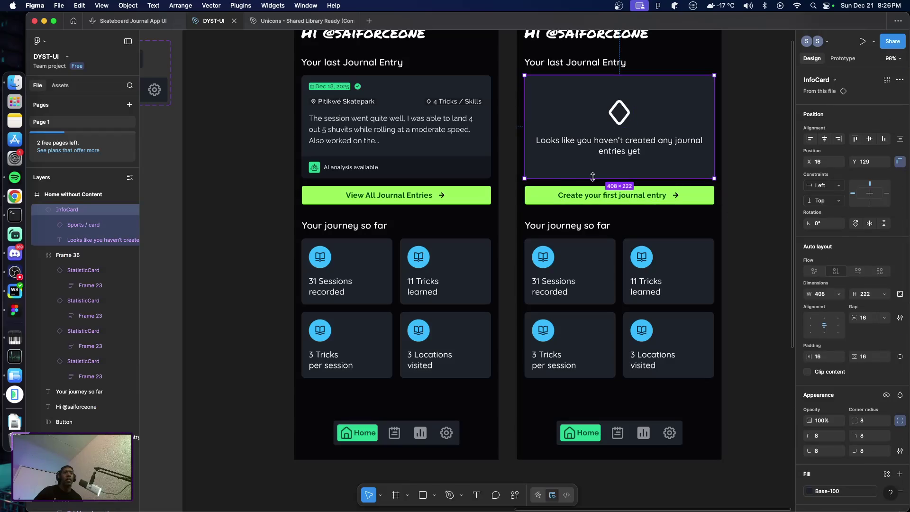
pyautogui.click(843, 91)
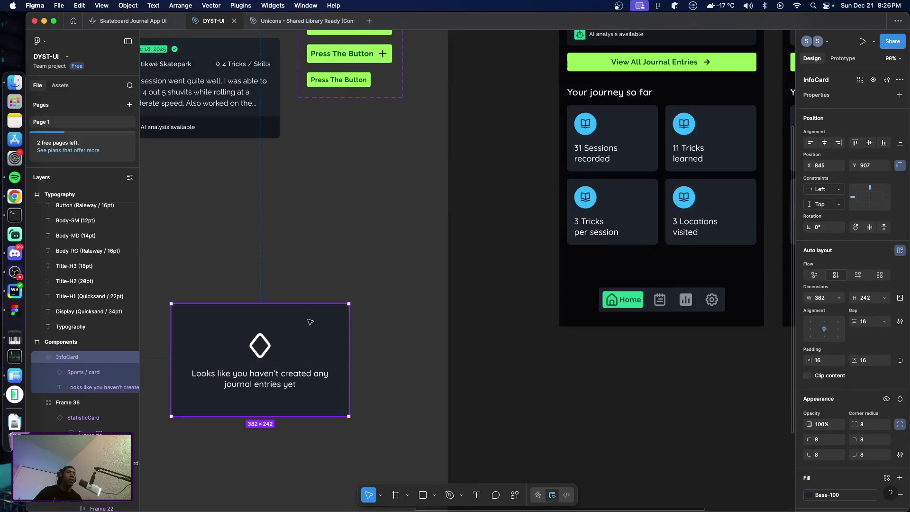
pyautogui.scroll(-1, 493, 351)
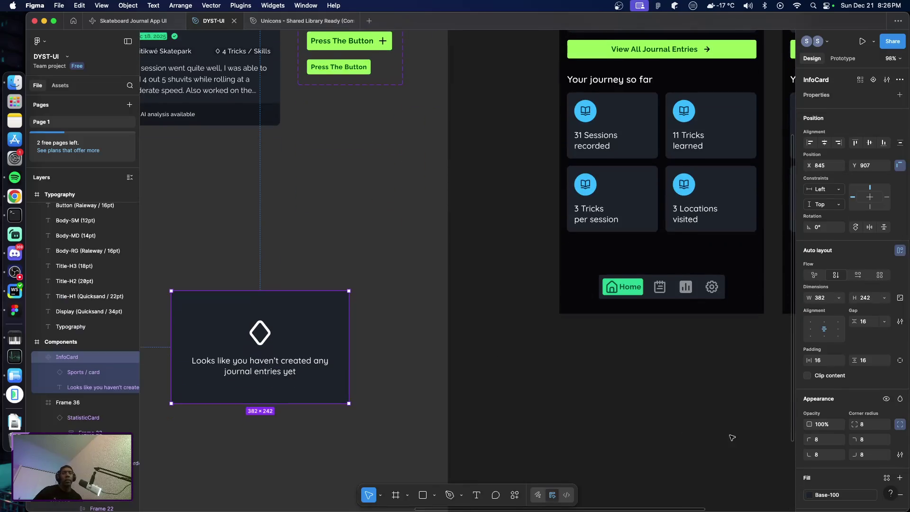
pyautogui.click(829, 494)
pyautogui.click(753, 415)
pyautogui.scroll(8, 597, 381)
pyautogui.hscroll(10, 597, 380)
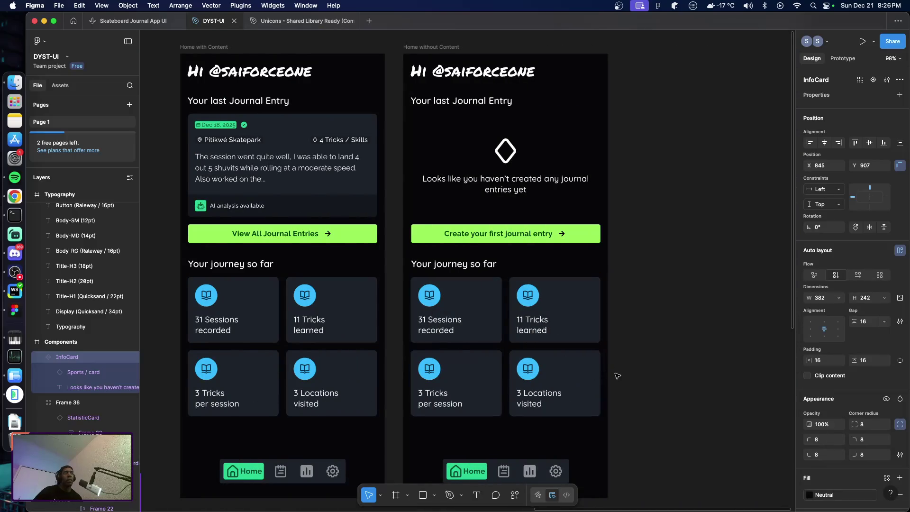
# Set the InfoCard component's left padding to 32.
pyautogui.click(522, 188)
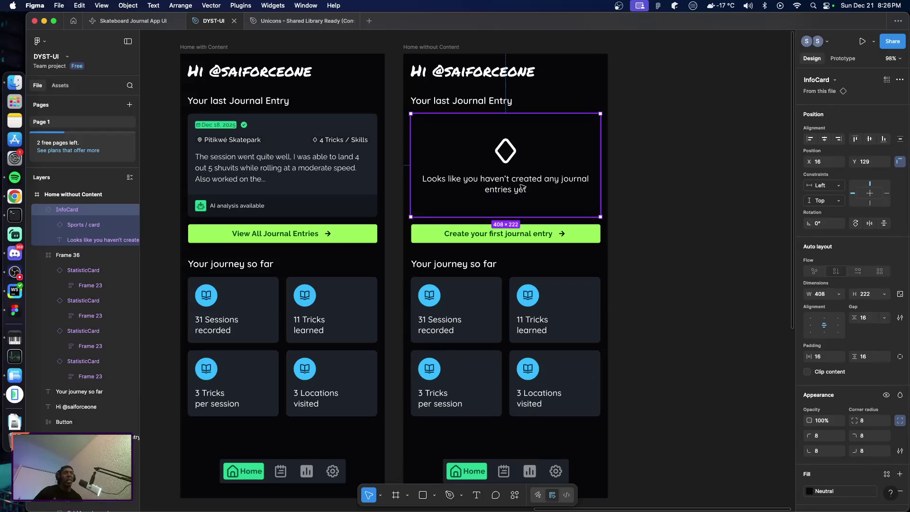
pyautogui.doubleClick(522, 187)
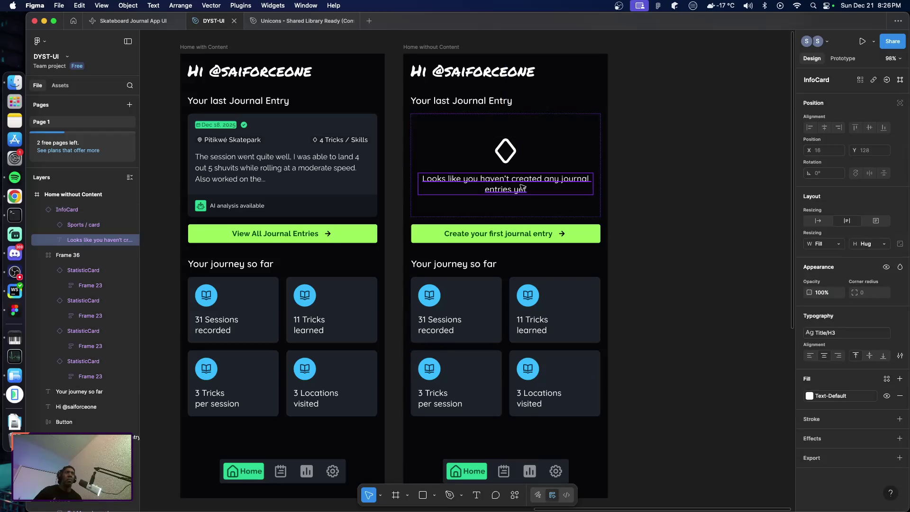
pyautogui.click(681, 271)
pyautogui.hscroll(-8, 400, 258)
pyautogui.scroll(-5, 400, 257)
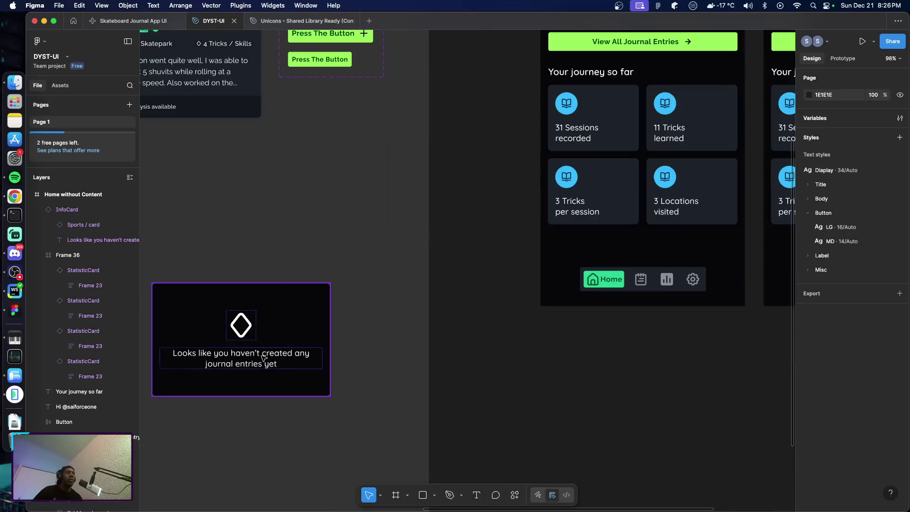
pyautogui.click(264, 357)
pyautogui.click(264, 357)
pyautogui.click(313, 328)
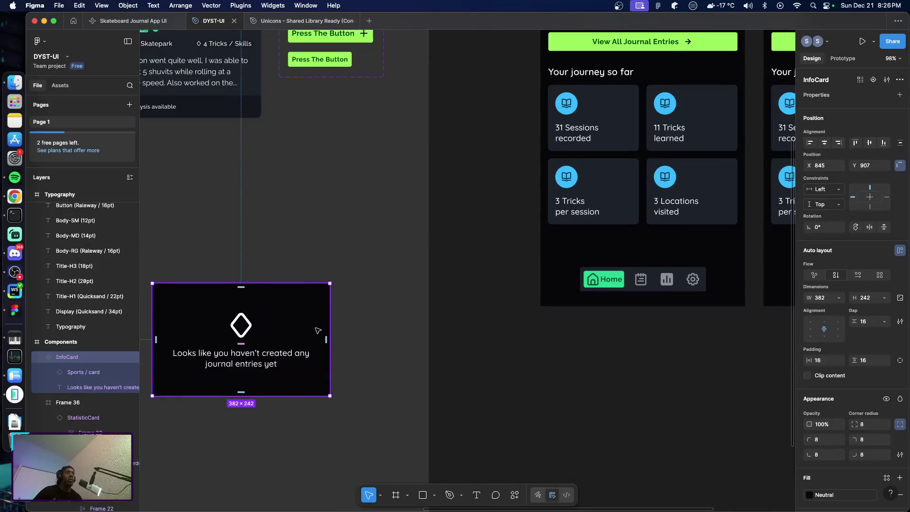
pyautogui.click(824, 364)
pyautogui.write('32')
pyautogui.press('Return')
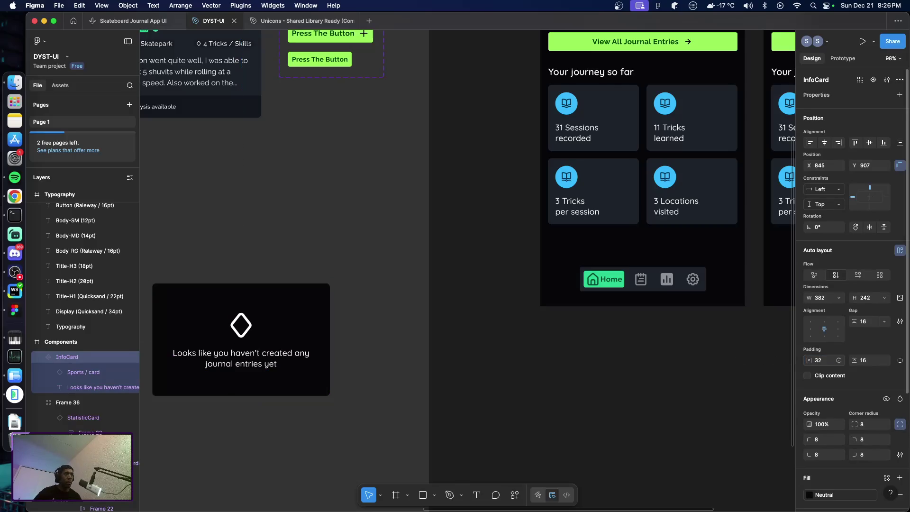
pyautogui.hscroll(9, 616, 332)
pyautogui.scroll(3, 616, 332)
pyautogui.scroll(1, 612, 344)
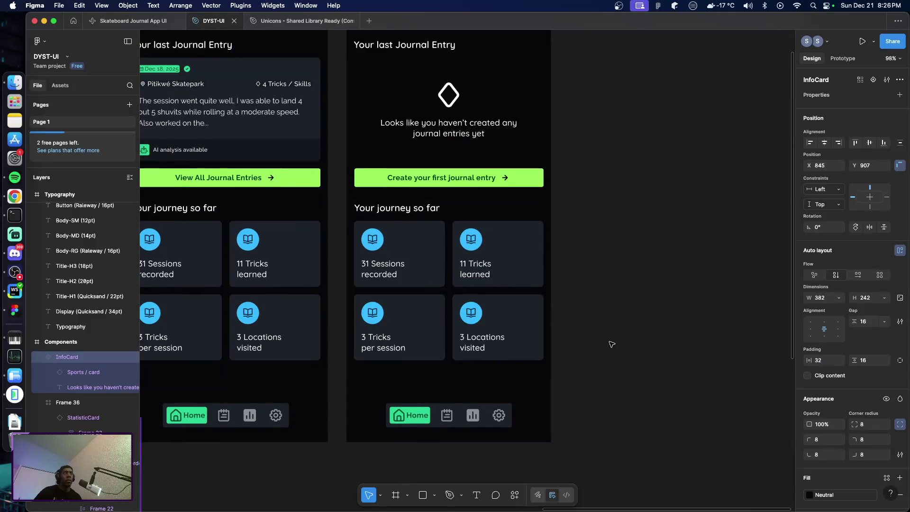
pyautogui.click(624, 317)
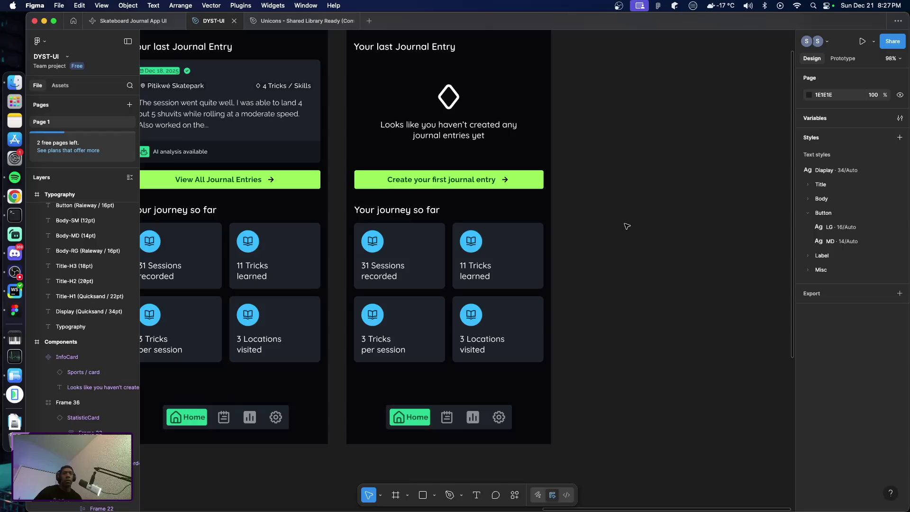
# Delete the 2×2 journey stats grid from Home without Content.
pyautogui.scroll(3, 621, 223)
pyautogui.scroll(-3, 609, 230)
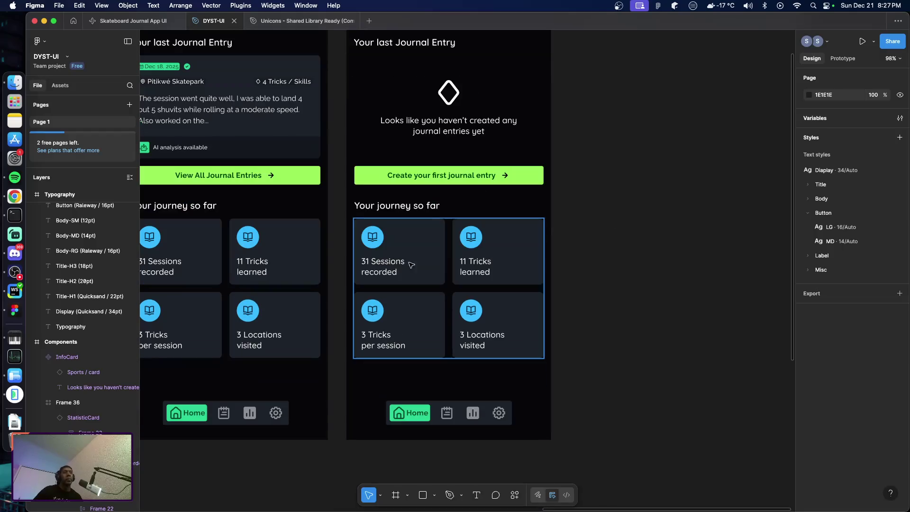
pyautogui.click(398, 255)
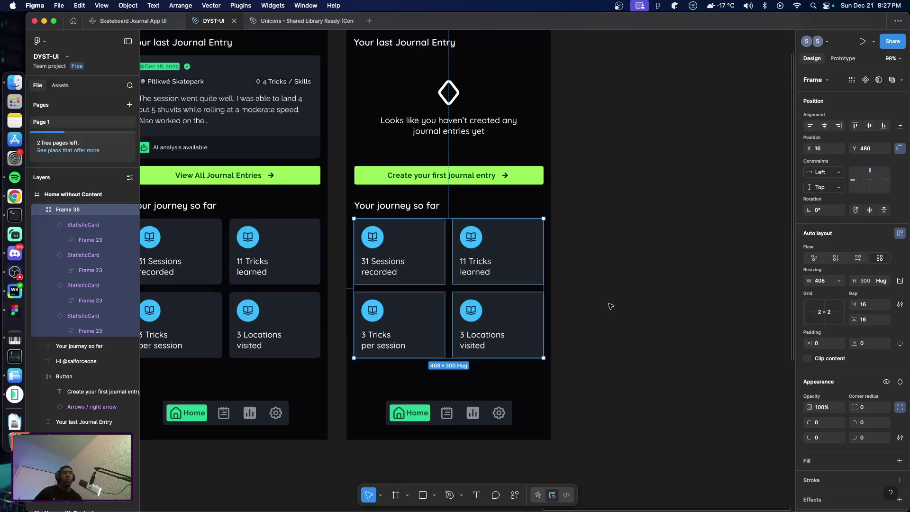
pyautogui.press('Delete')
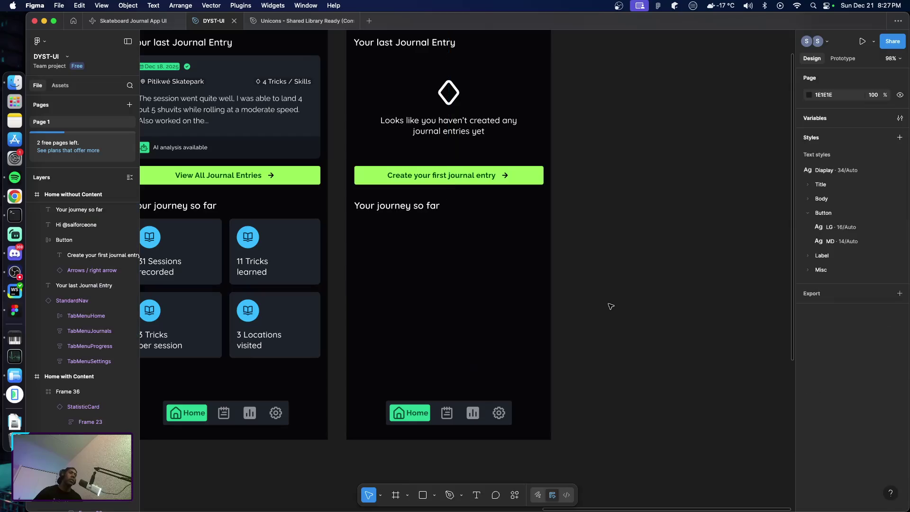
# Duplicate the journal InfoCard, move the copy below 'Your journey so far', and centre it horizontally.
pyautogui.click(437, 150)
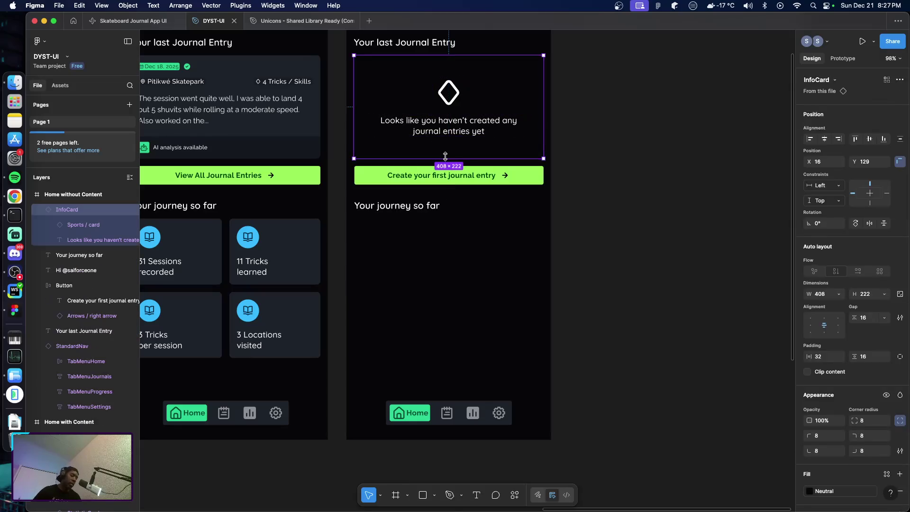
pyautogui.press('super+d')
pyautogui.click(451, 282)
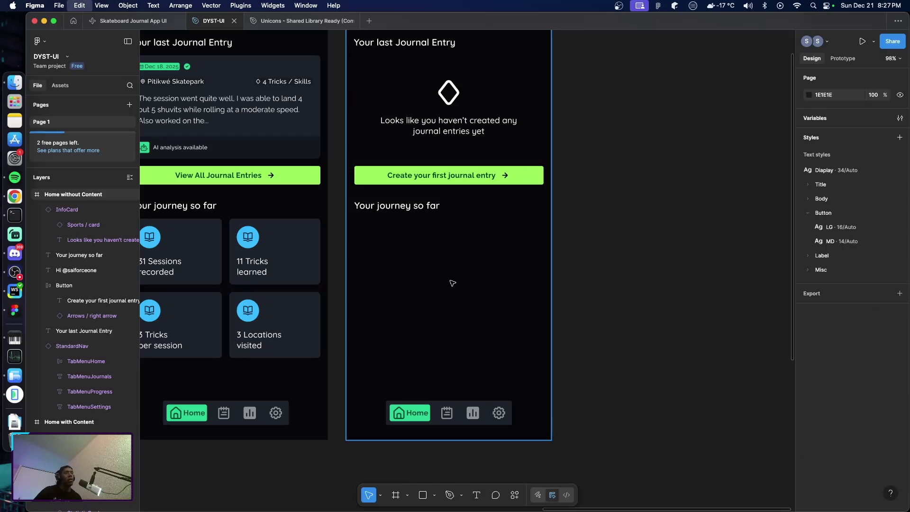
pyautogui.moveTo(451, 117); pyautogui.dragTo(448, 288)
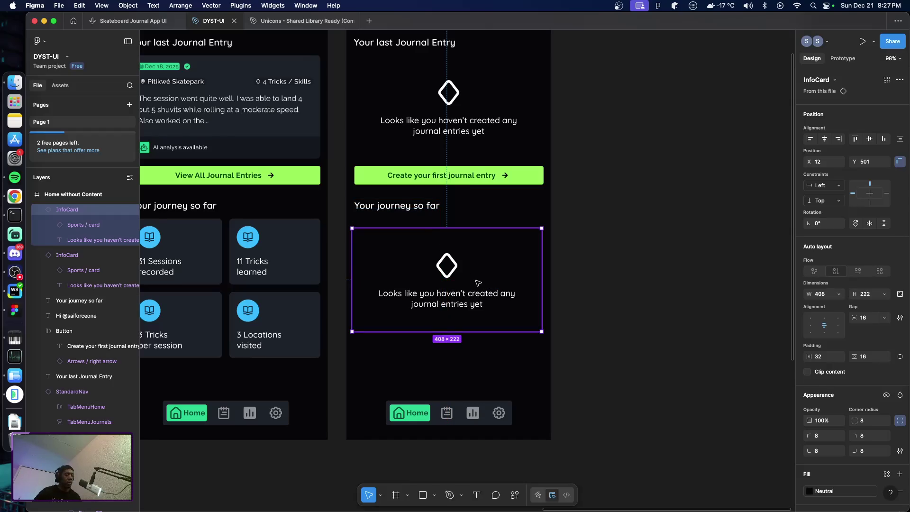
pyautogui.hotkey('alt', 'h')
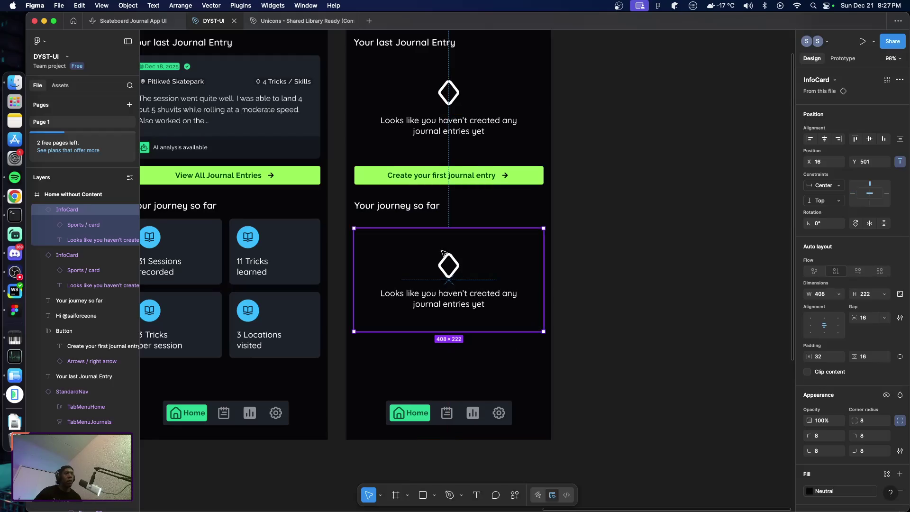
pyautogui.hotkey('shift', 'Up')
pyautogui.press('Up')
pyautogui.press('Up')
pyautogui.press('Up')
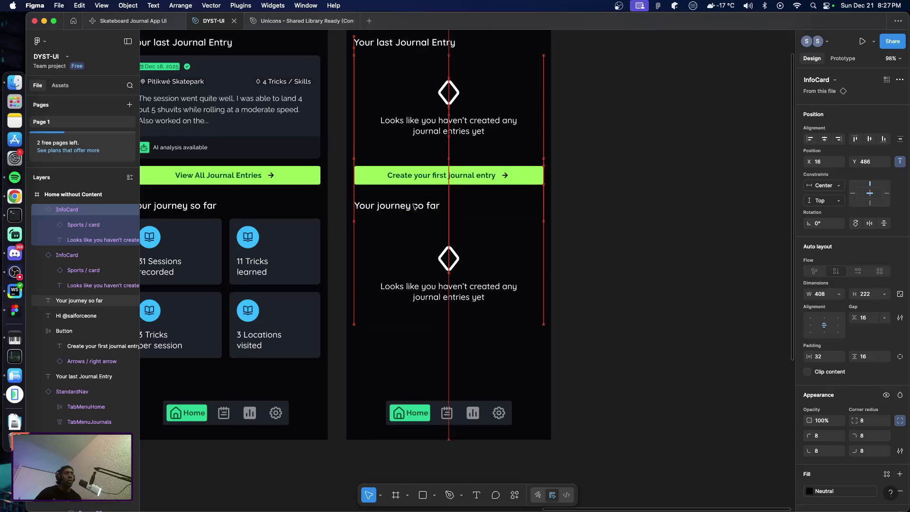
pyautogui.press('Down')
pyautogui.press('Up')
pyautogui.press('Up')
pyautogui.press('Up')
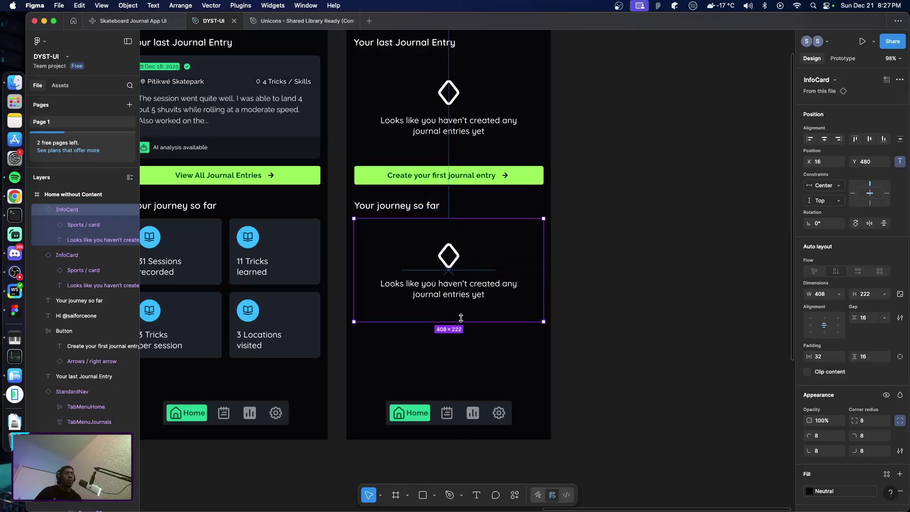
pyautogui.doubleClick(449, 295)
# Change the second card's message to "We don't have enough information on your skateboarding journey yet".
pyautogui.tripleClick(448, 293)
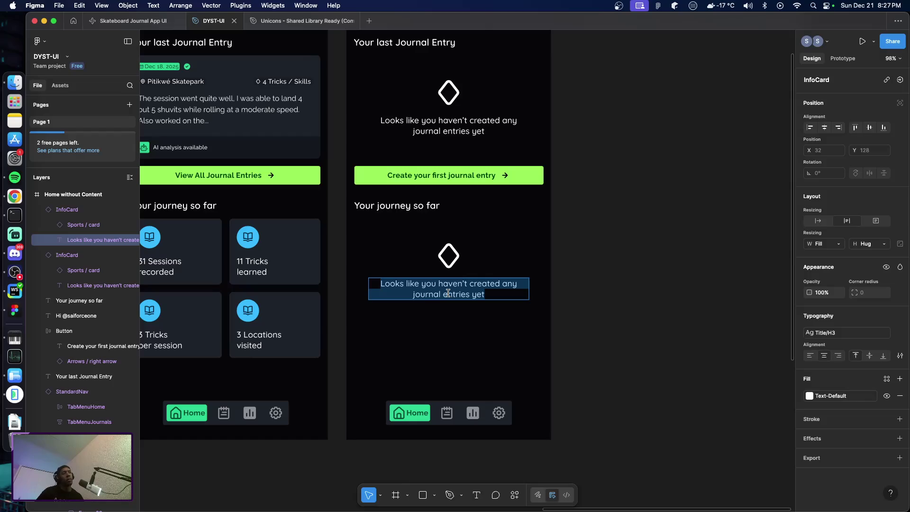
pyautogui.write('We')
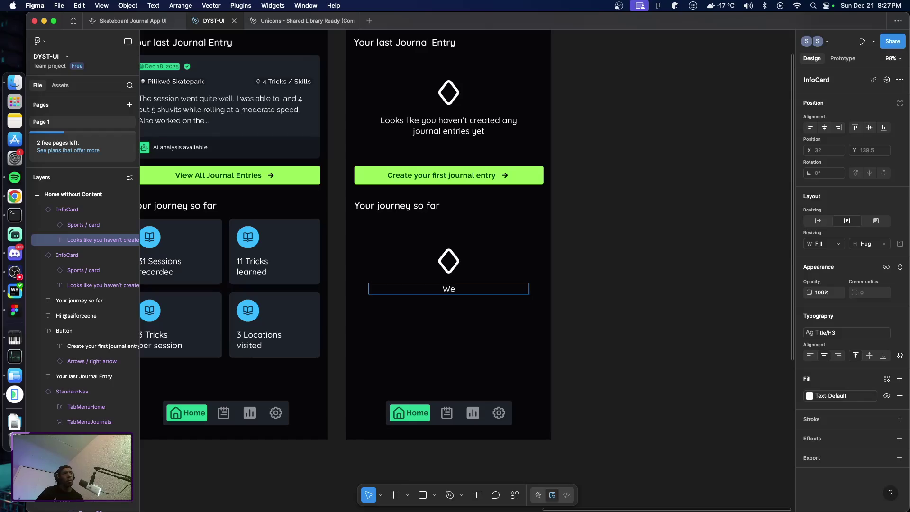
pyautogui.write(" don't have ")
pyautogui.write('enough information ')
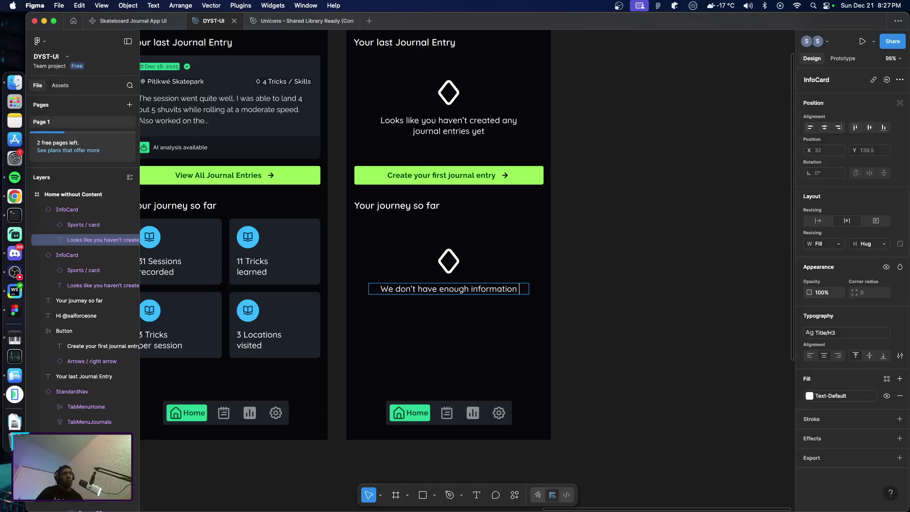
pyautogui.write('on')
pyautogui.write(' your jouskat')
pyautogui.press('BackSpace')
pyautogui.press('BackSpace')
pyautogui.press('BackSpace')
pyautogui.write('r skateboarding journey')
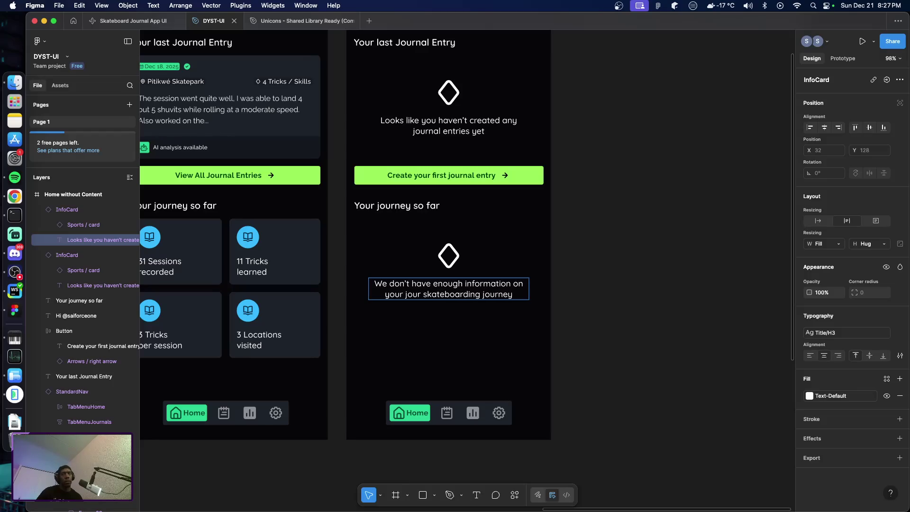
pyautogui.write(' e')
pyautogui.press('BackSpace')
pyautogui.write('yet')
pyautogui.press('Escape')
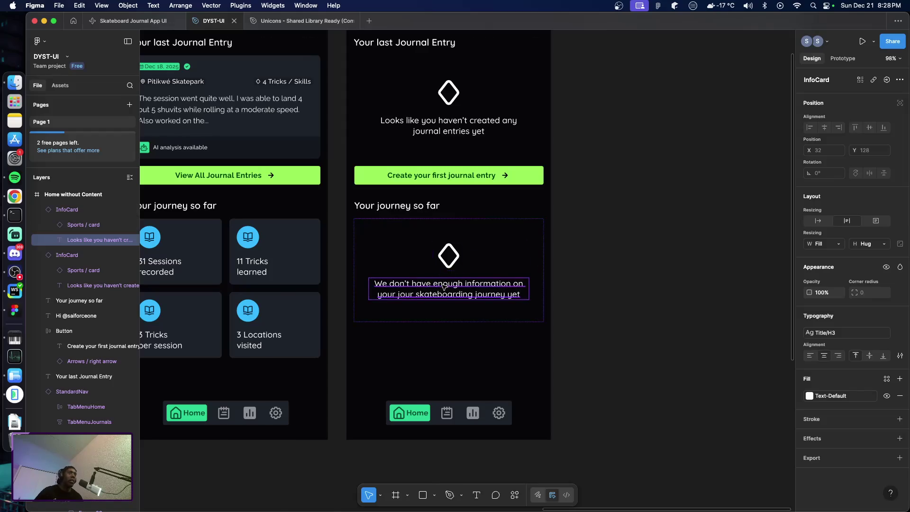
# Apply the Body LG 16/24 text style to the InfoCard component's message text.
pyautogui.hscroll(-10, 435, 289)
pyautogui.hscroll(-8, 421, 309)
pyautogui.scroll(-6, 389, 313)
pyautogui.click(323, 359)
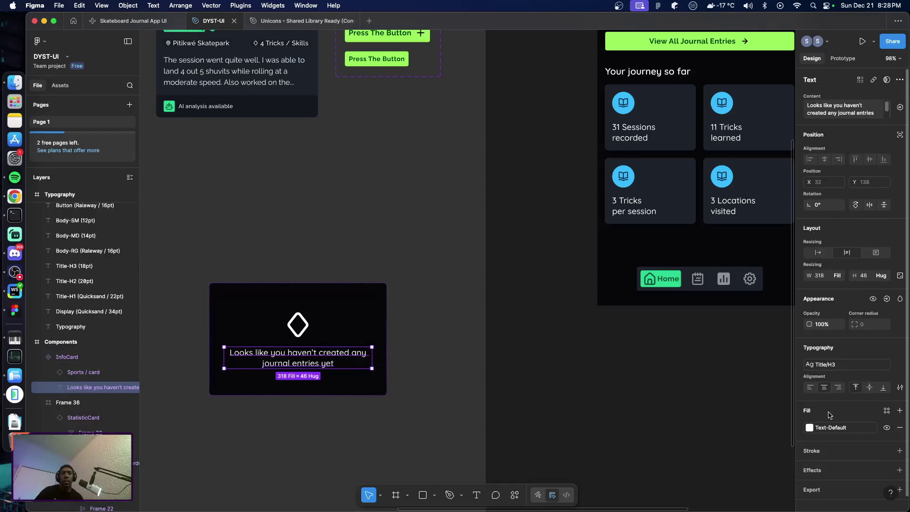
pyautogui.click(835, 366)
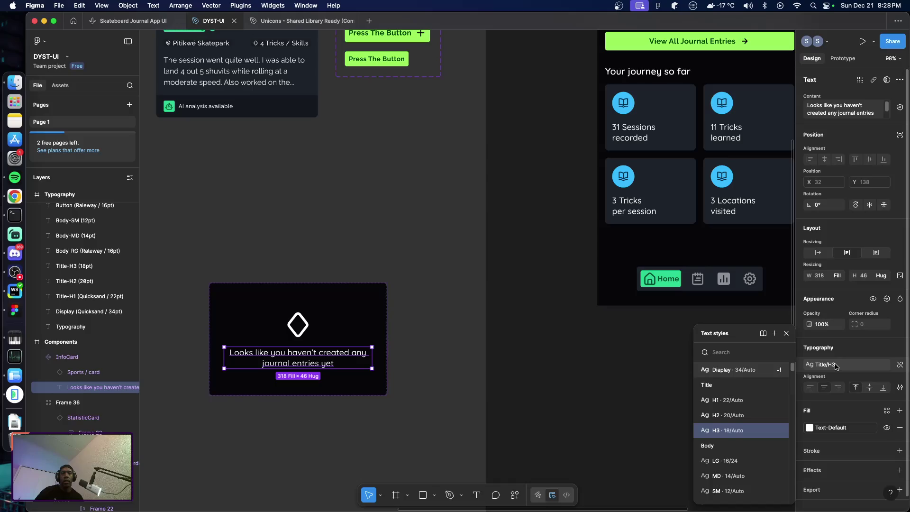
pyautogui.click(732, 460)
pyautogui.hscroll(6, 575, 377)
pyautogui.scroll(4, 579, 376)
pyautogui.hscroll(3, 579, 376)
pyautogui.click(617, 359)
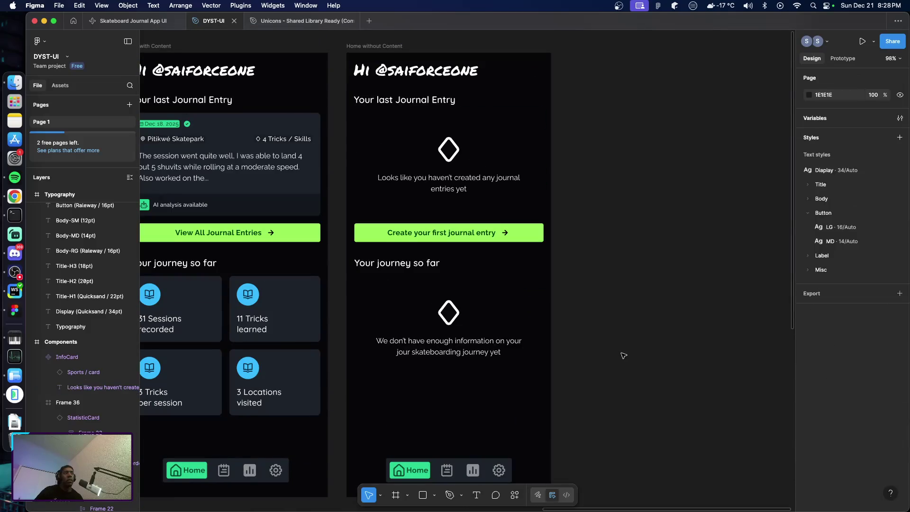
pyautogui.hscroll(-5, 588, 346)
pyautogui.hscroll(-5, 569, 344)
pyautogui.hscroll(5, 549, 341)
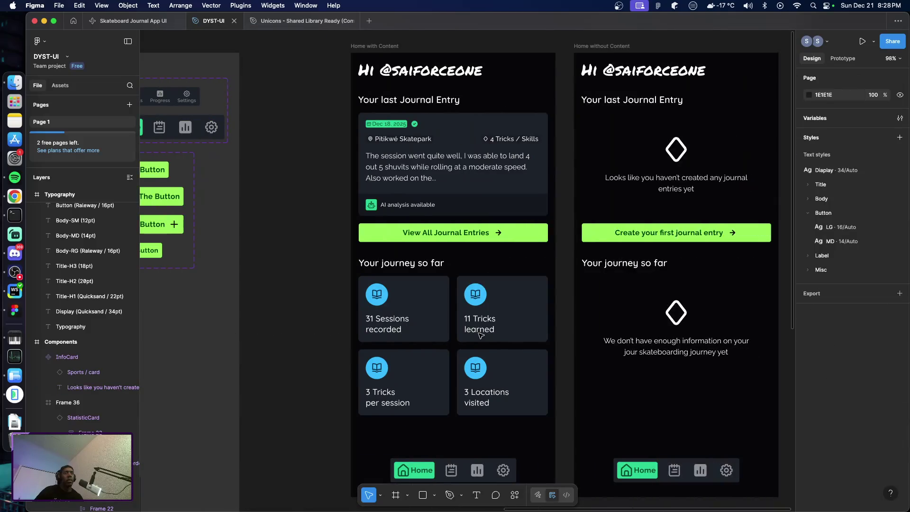
pyautogui.hscroll(5, 531, 339)
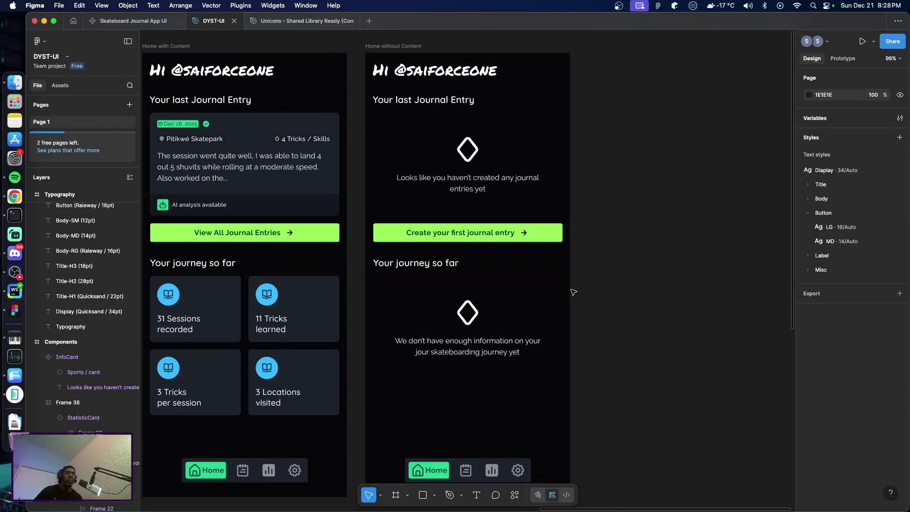
pyautogui.scroll(3, 579, 299)
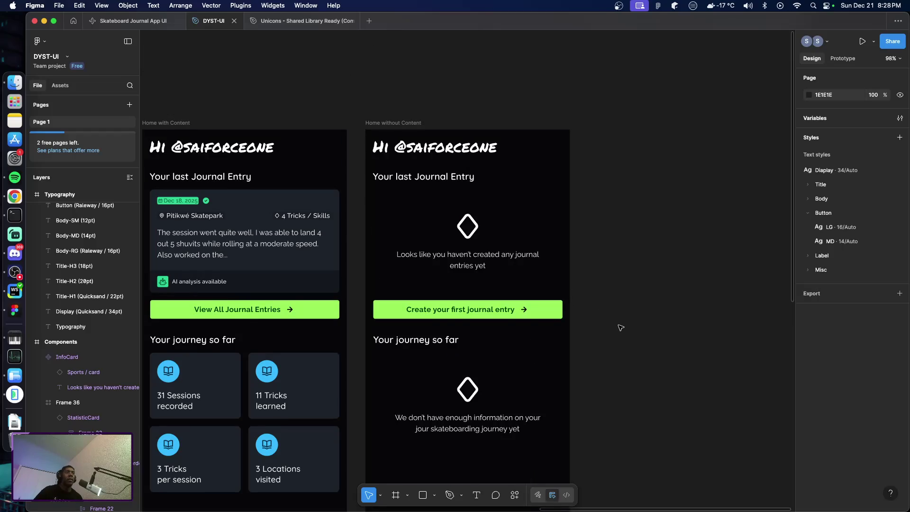
pyautogui.scroll(-3, 621, 327)
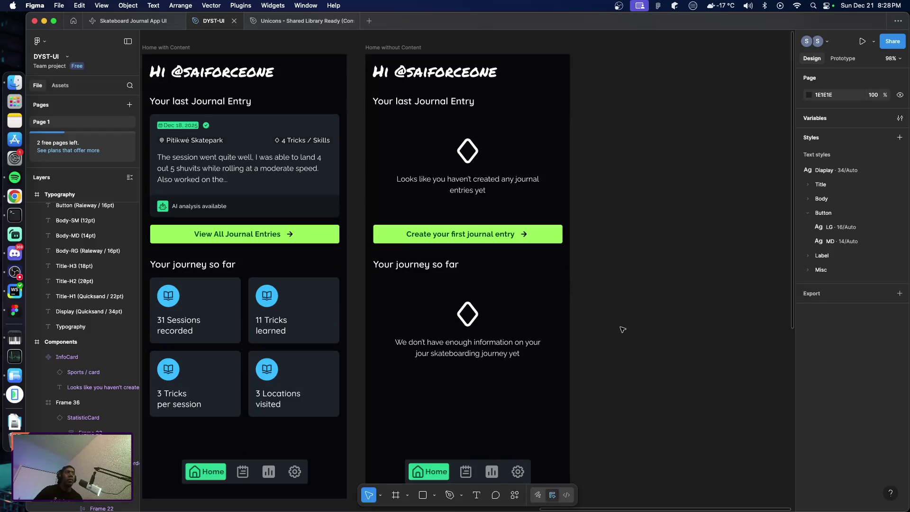
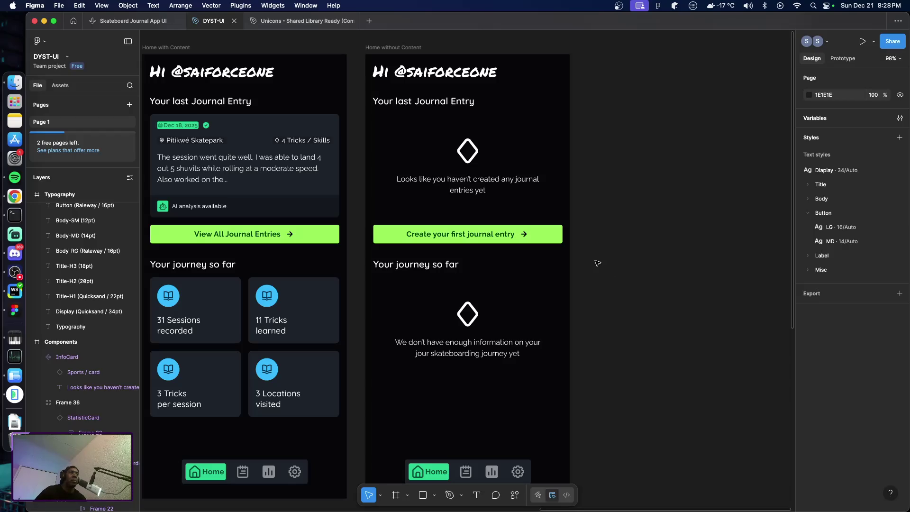
# Inspect the empty journey card and the Home without Content screen.
pyautogui.scroll(-3, 600, 269)
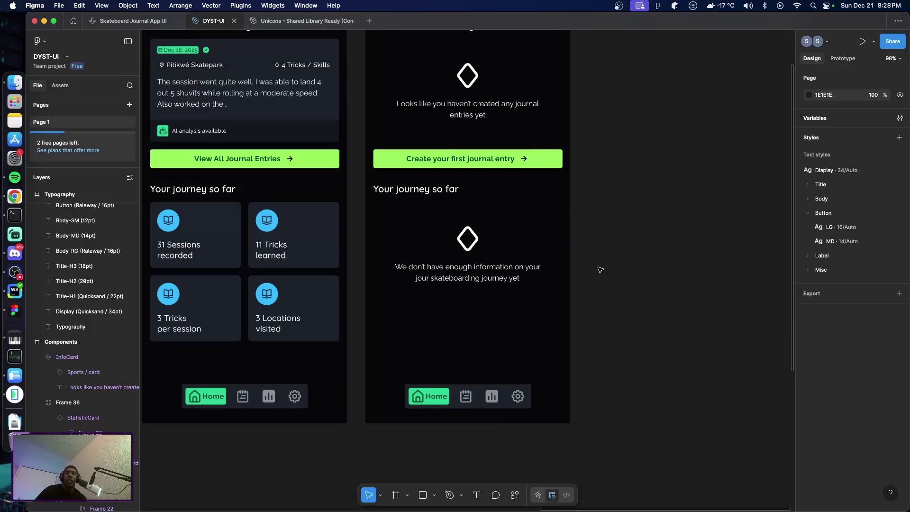
pyautogui.scroll(1, 600, 271)
pyautogui.scroll(1, 605, 277)
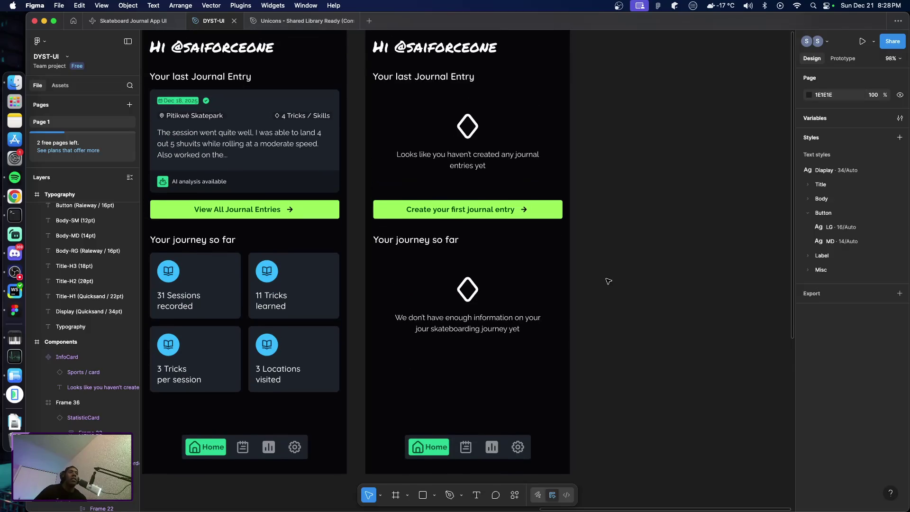
pyautogui.click(502, 318)
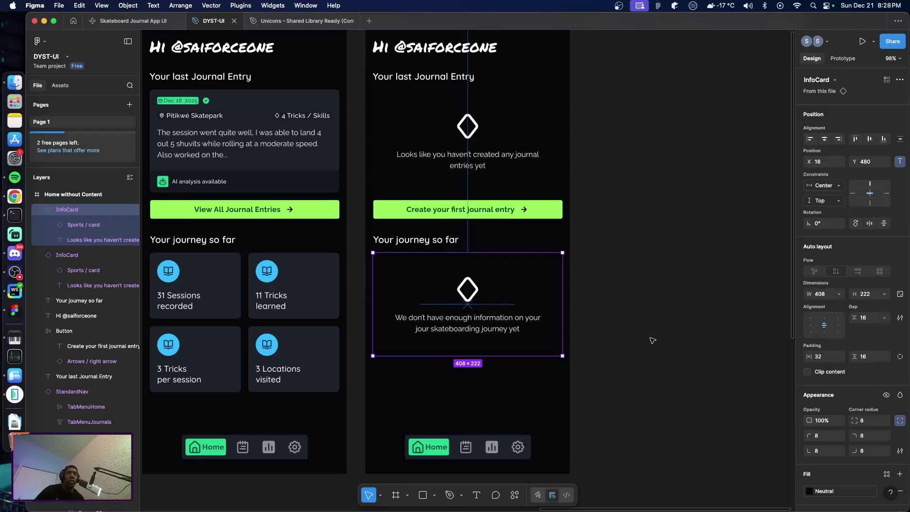
pyautogui.scroll(3, 645, 340)
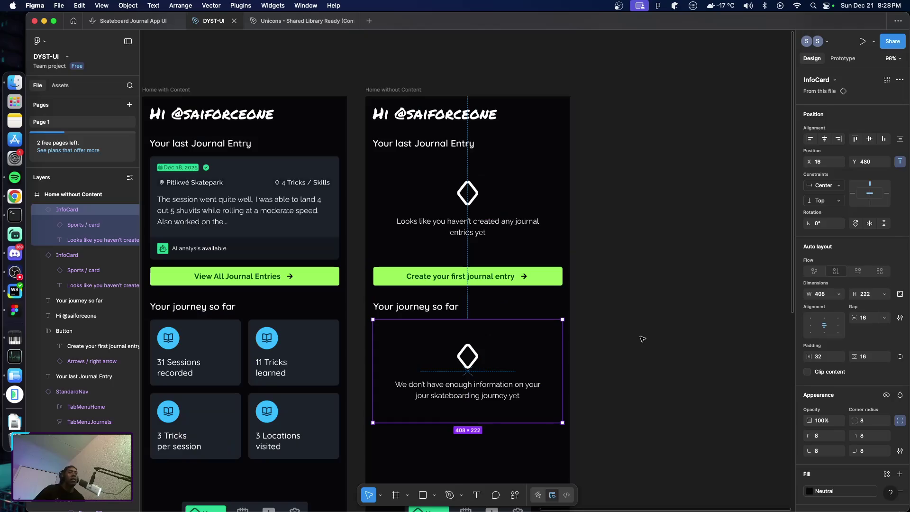
pyautogui.hscroll(2, 646, 343)
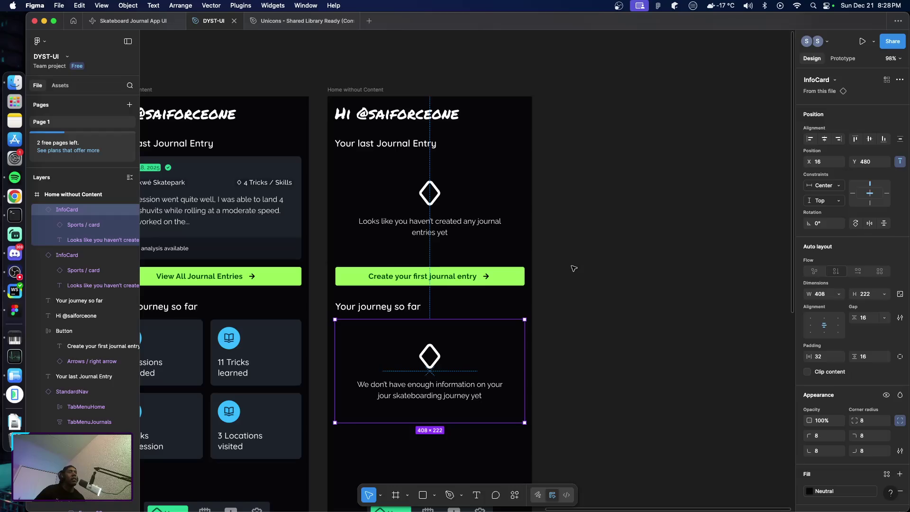
pyautogui.click(359, 91)
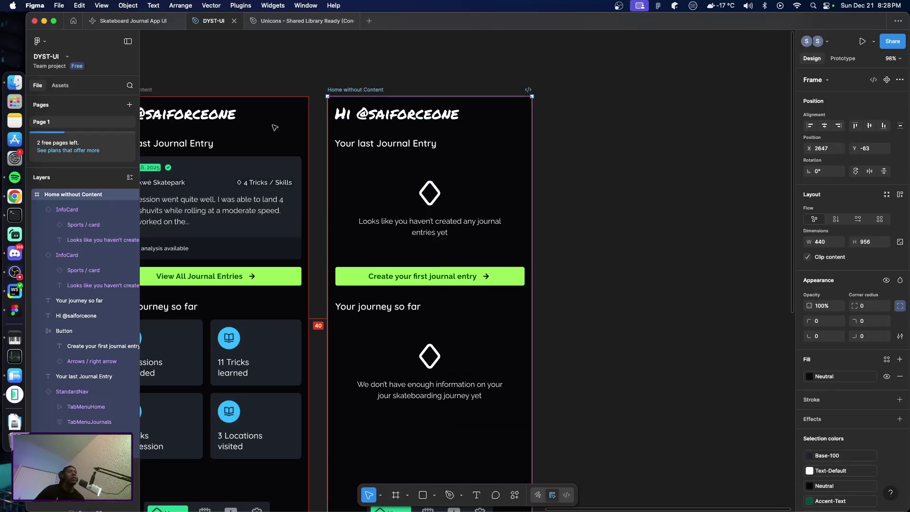
pyautogui.click(654, 265)
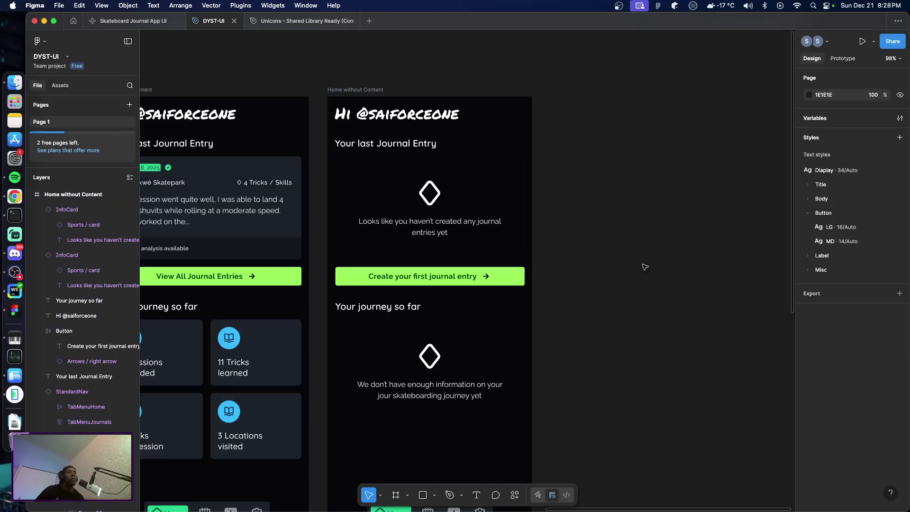
# Drag the Press The Button variants beneath the journal entry card, to X 735, Y 578.
pyautogui.scroll(-3, 585, 275)
pyautogui.scroll(-1, 590, 274)
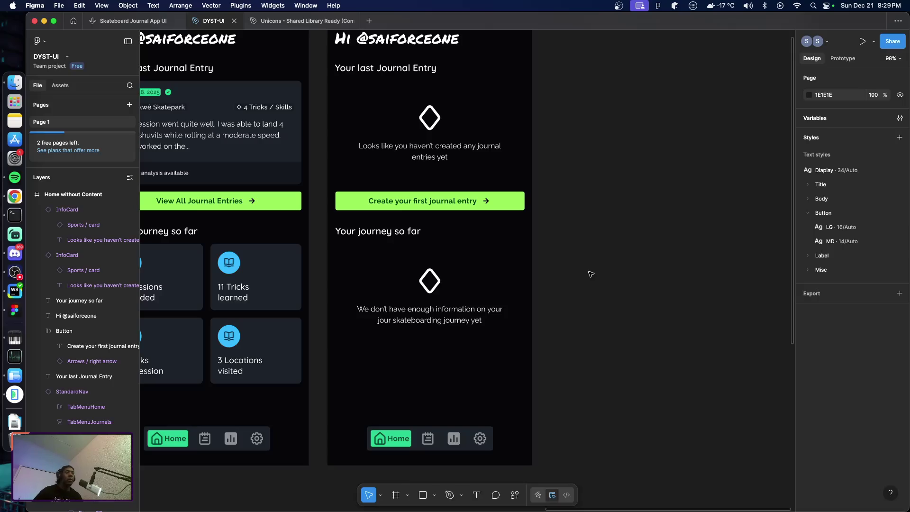
pyautogui.hscroll(-5, 521, 308)
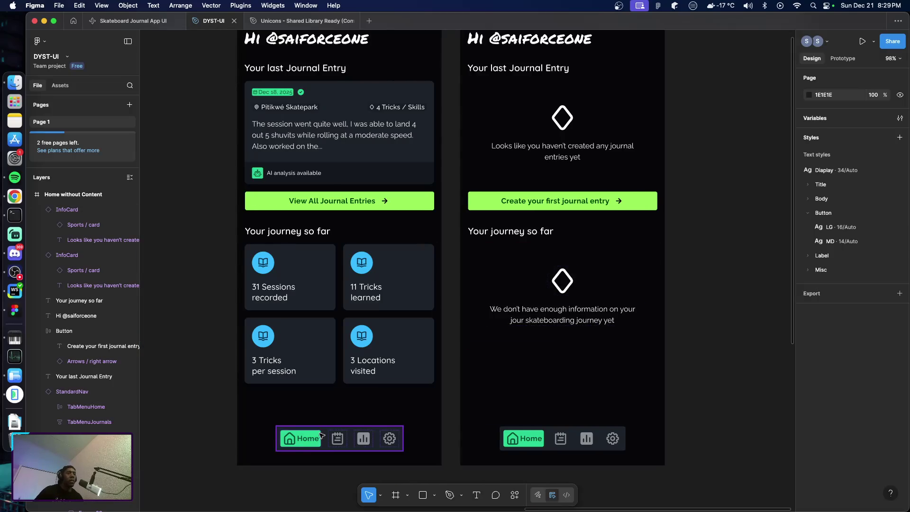
pyautogui.hscroll(-6, 218, 362)
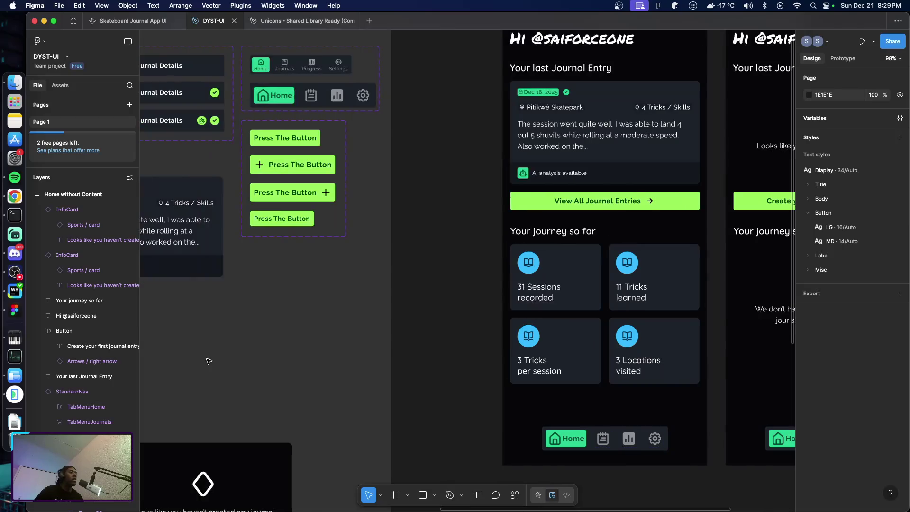
pyautogui.hscroll(-3, 245, 366)
pyautogui.hscroll(-2, 245, 367)
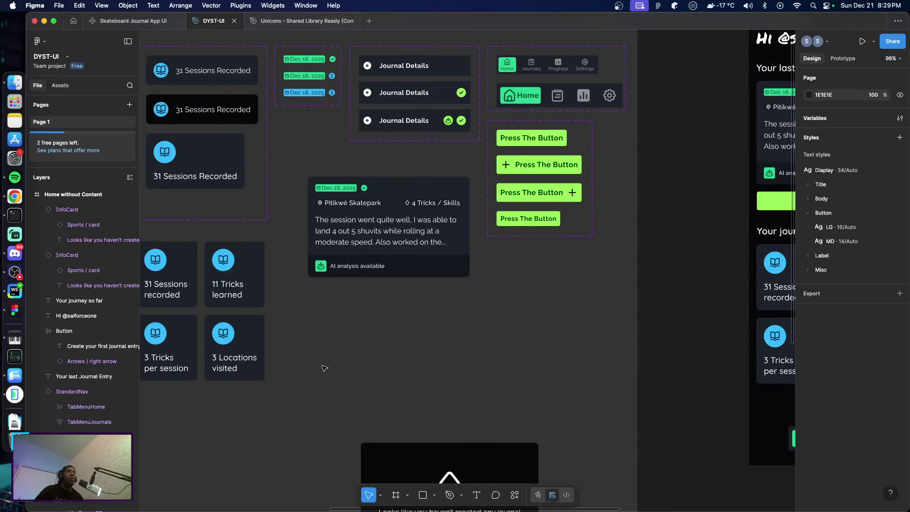
pyautogui.hscroll(1, 515, 335)
pyautogui.hscroll(1, 521, 343)
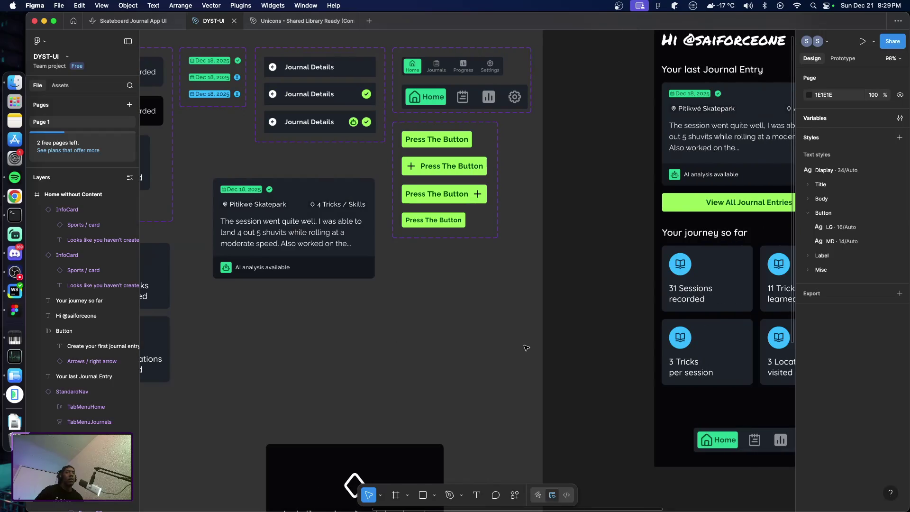
pyautogui.scroll(4, 454, 295)
pyautogui.scroll(-1, 455, 295)
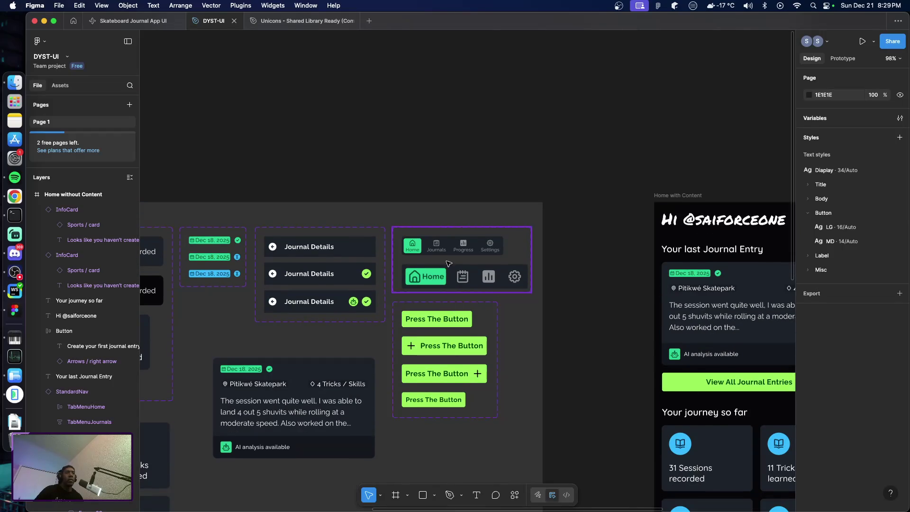
pyautogui.scroll(-3, 454, 237)
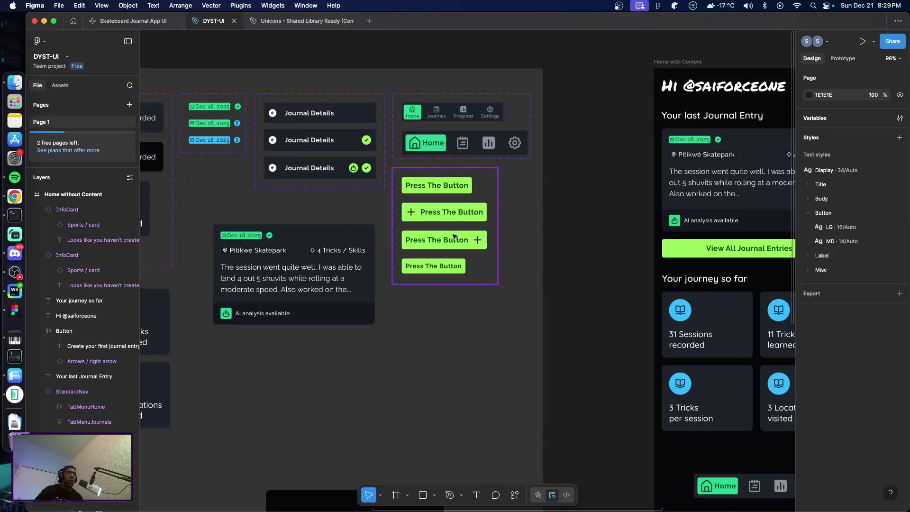
pyautogui.click(469, 200)
pyautogui.moveTo(470, 200)
pyautogui.mouseDown()
pyautogui.moveTo(278, 372)
pyautogui.moveTo(290, 371)
pyautogui.mouseUp()
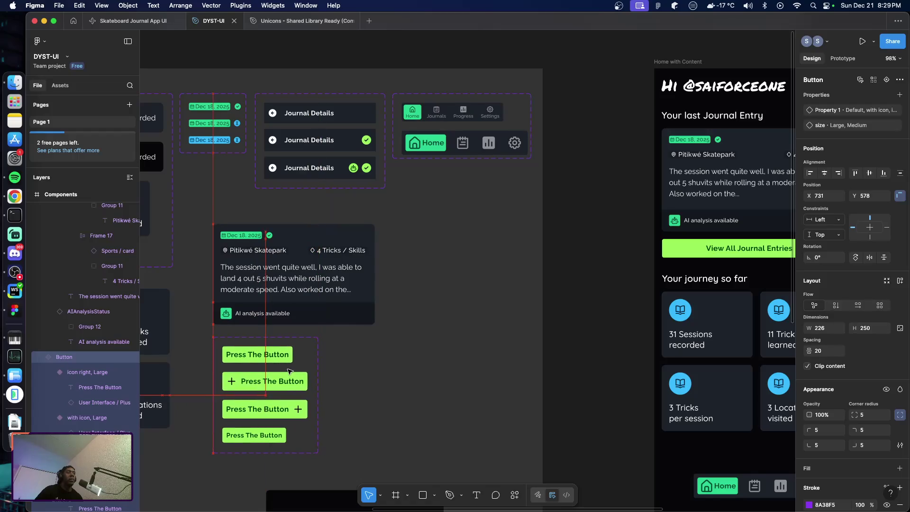
pyautogui.moveTo(290, 371); pyautogui.dragTo(303, 367)
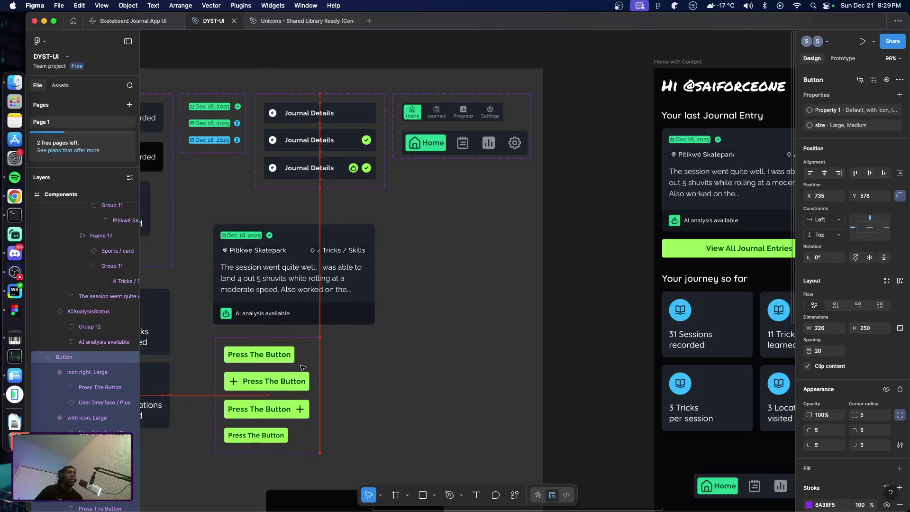
# Select the Stylish variant in the StandardNav component set.
pyautogui.click(467, 152)
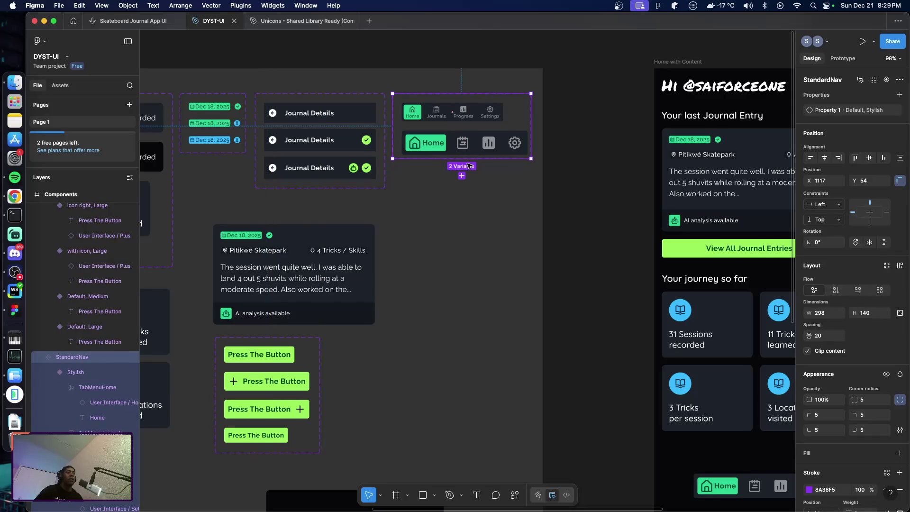
pyautogui.scroll(5, 469, 142)
pyautogui.click(471, 164)
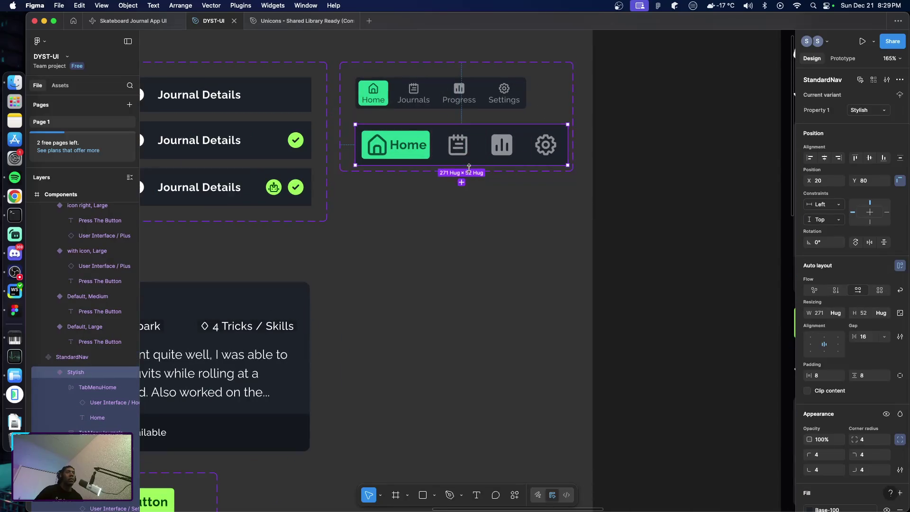
# Give the Stylish Home tab Primary-Text text and a lime background.
pyautogui.click(462, 183)
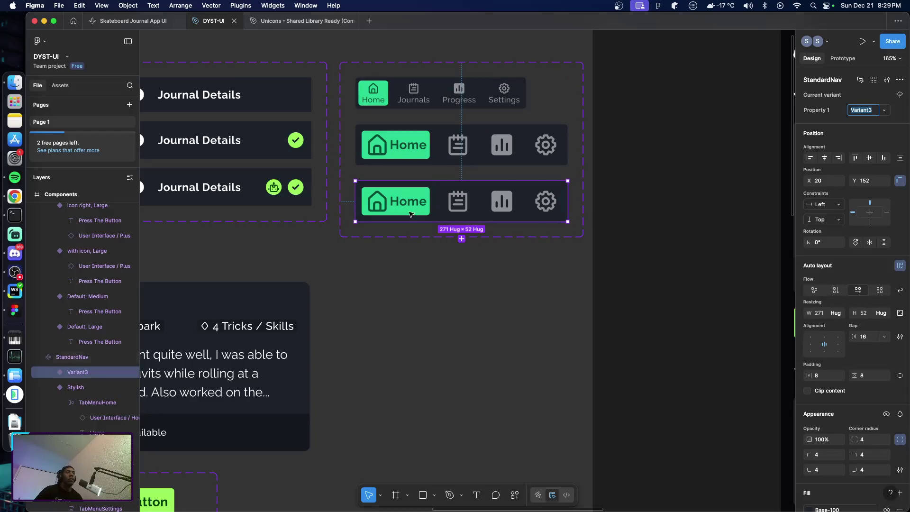
pyautogui.hotkey('ctrl', 'z')
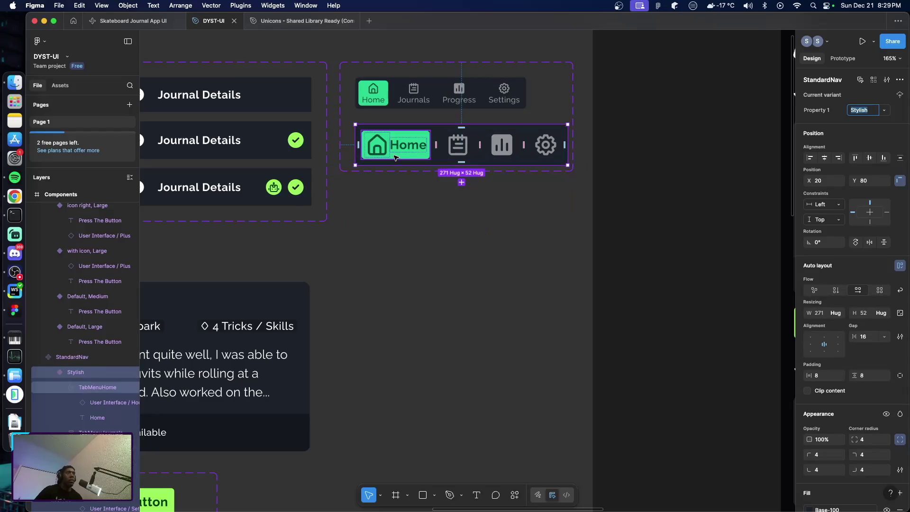
pyautogui.click(395, 157)
pyautogui.scroll(-5, 845, 426)
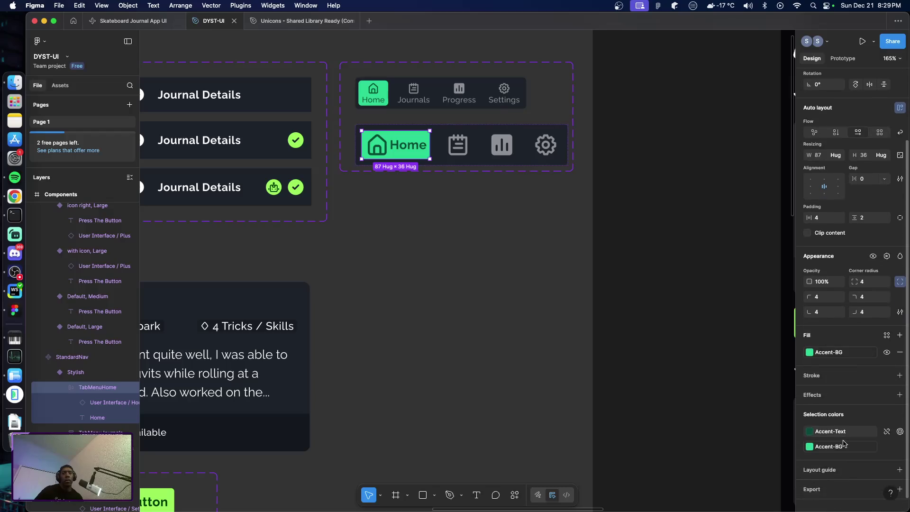
pyautogui.scroll(-1, 844, 443)
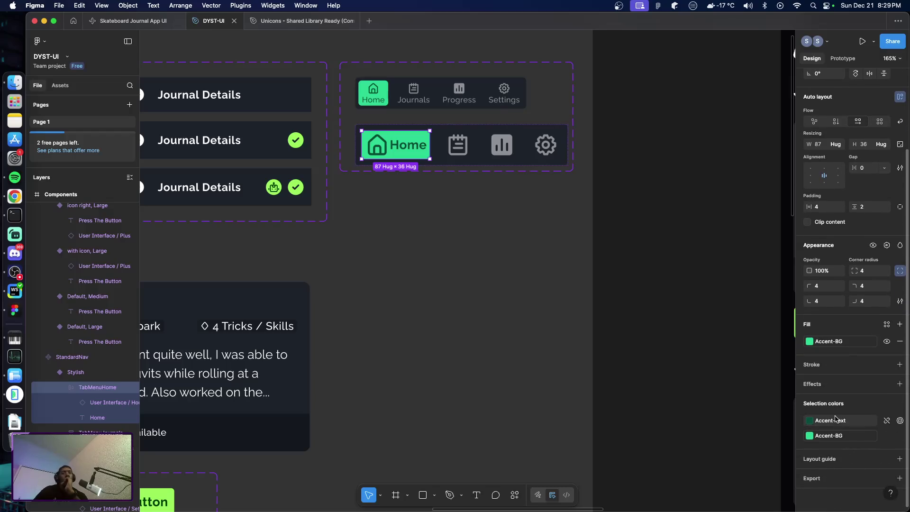
pyautogui.click(834, 421)
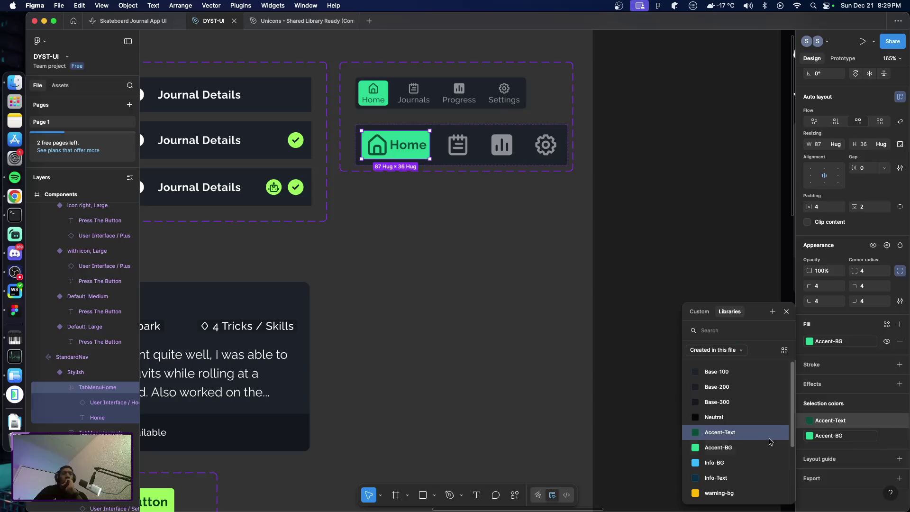
pyautogui.scroll(-4, 734, 456)
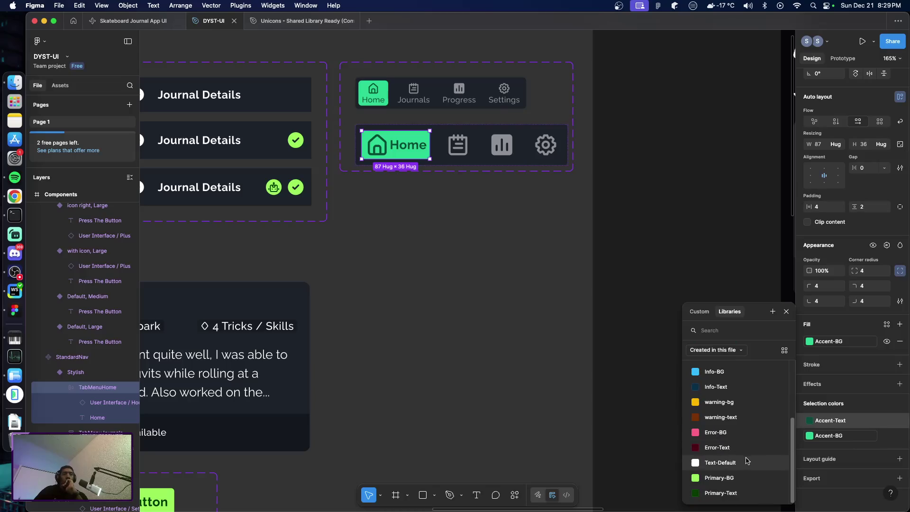
pyautogui.click(737, 493)
pyautogui.click(829, 435)
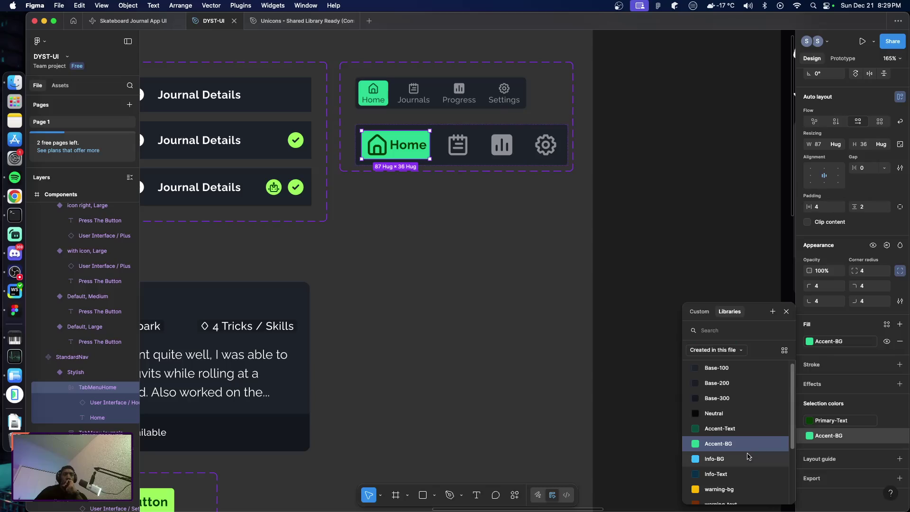
pyautogui.scroll(-3, 750, 455)
pyautogui.click(698, 432)
# Reselect the Stylish StandardNav variant, now a 271 × 52 auto-layout bar.
pyautogui.click(673, 402)
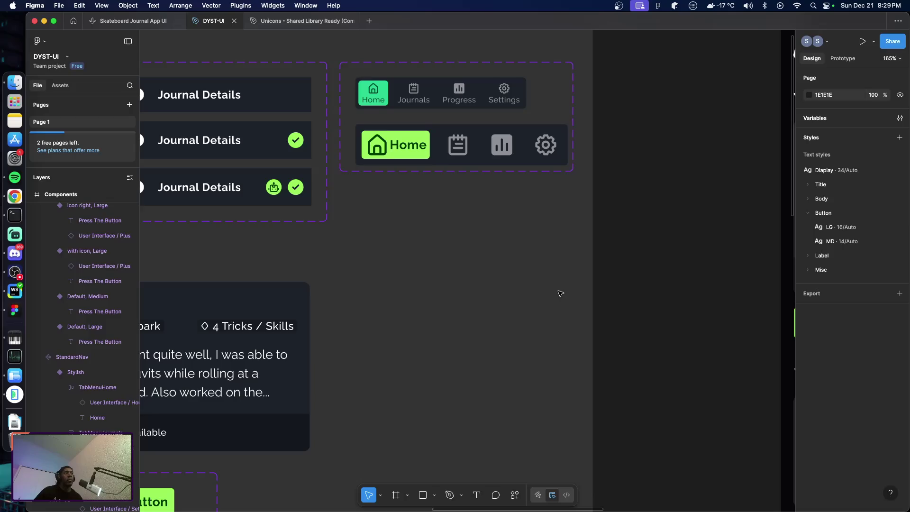
pyautogui.scroll(-2, 560, 294)
pyautogui.hscroll(5, 564, 298)
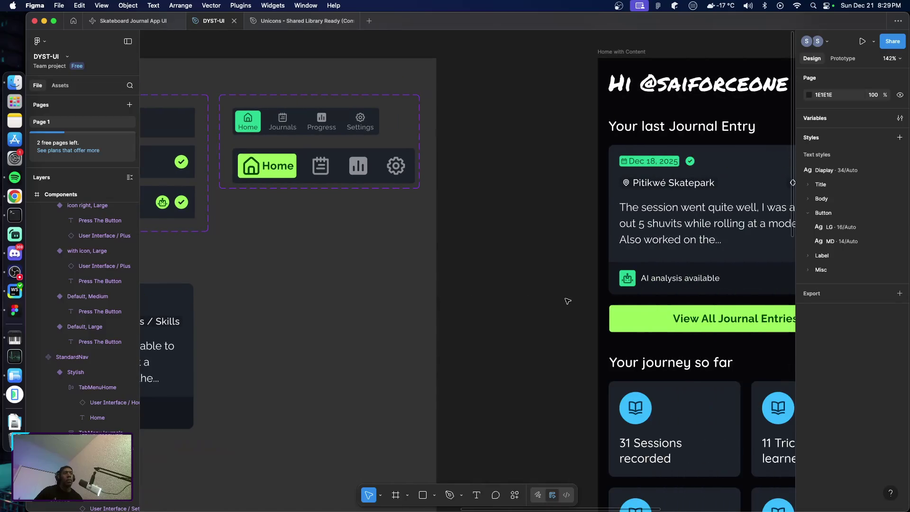
pyautogui.scroll(-4, 567, 301)
pyautogui.hscroll(3, 567, 302)
pyautogui.scroll(-1, 566, 302)
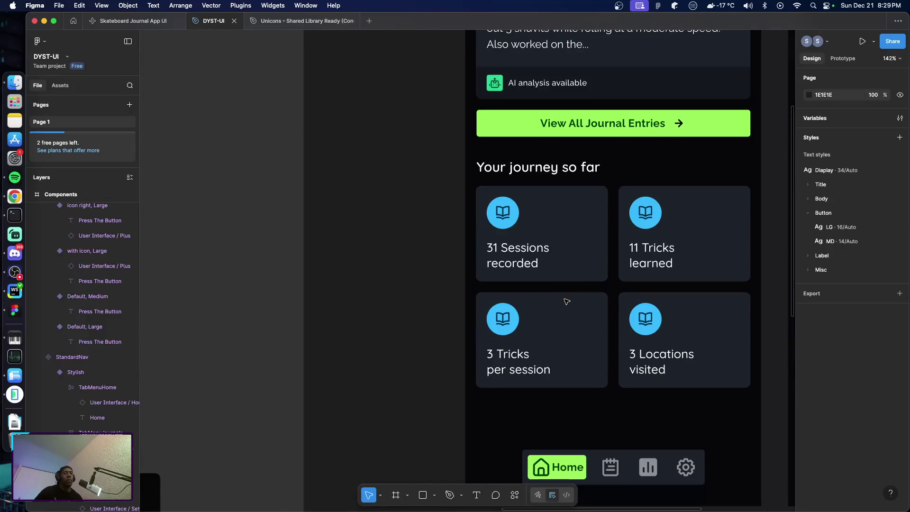
pyautogui.scroll(10, 567, 301)
pyautogui.hscroll(-6, 310, 177)
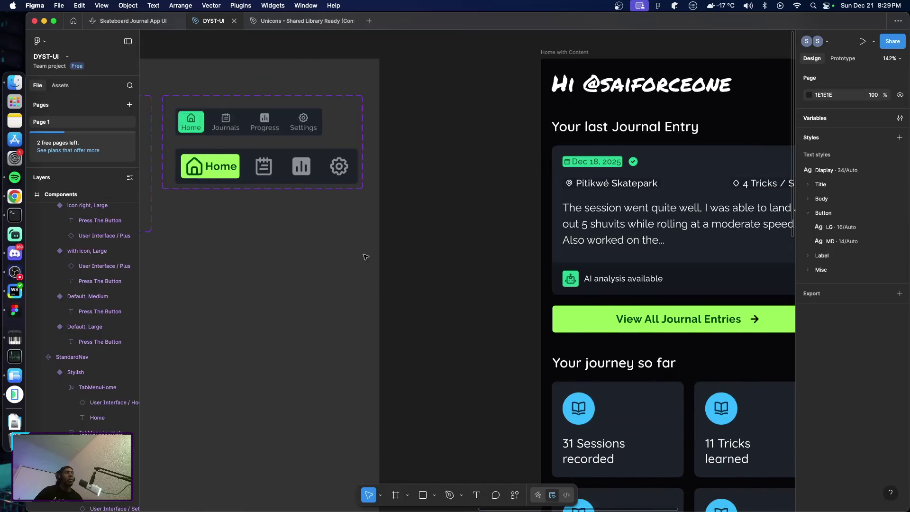
pyautogui.click(311, 177)
pyautogui.click(308, 180)
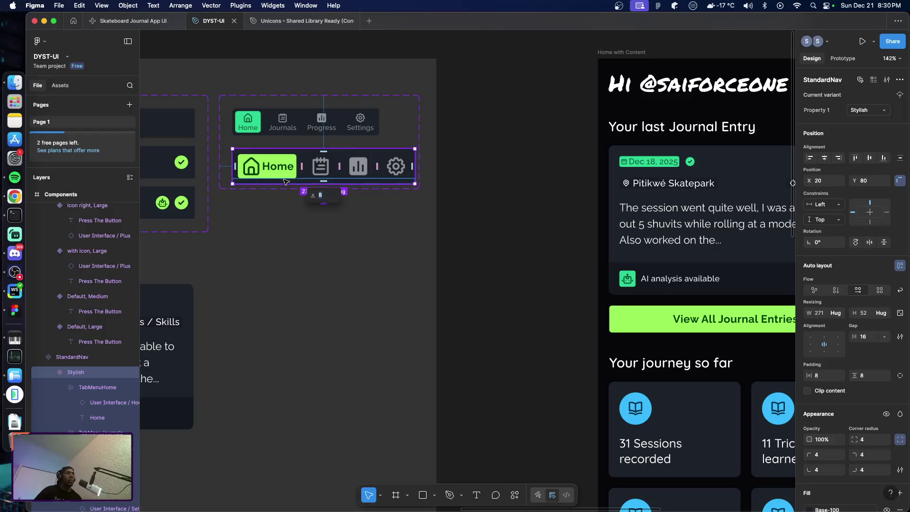
# Add a variant below Stylish and move its Home label into the Journals tab.
pyautogui.press('Escape')
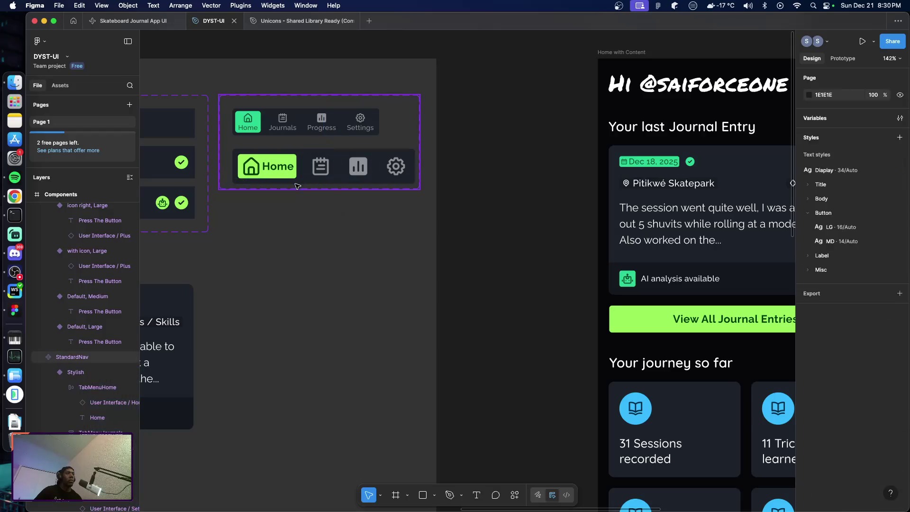
pyautogui.click(298, 186)
pyautogui.click(298, 182)
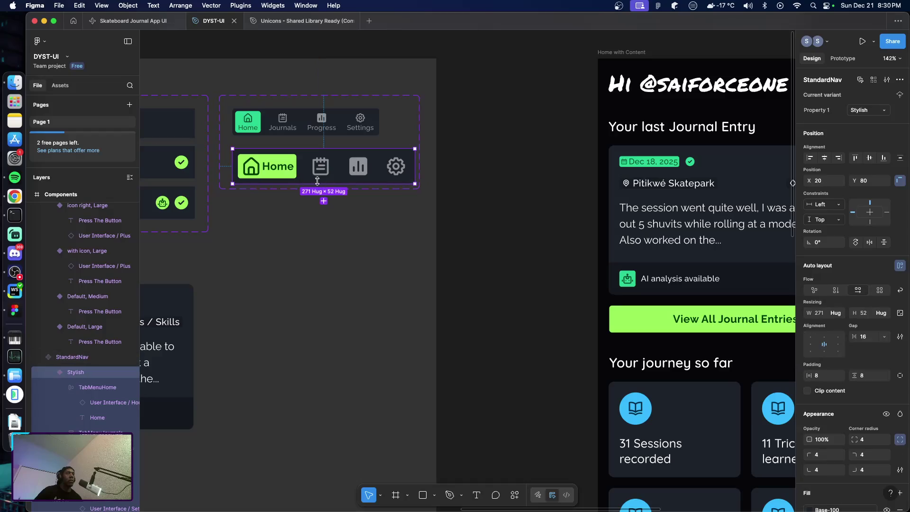
pyautogui.click(324, 201)
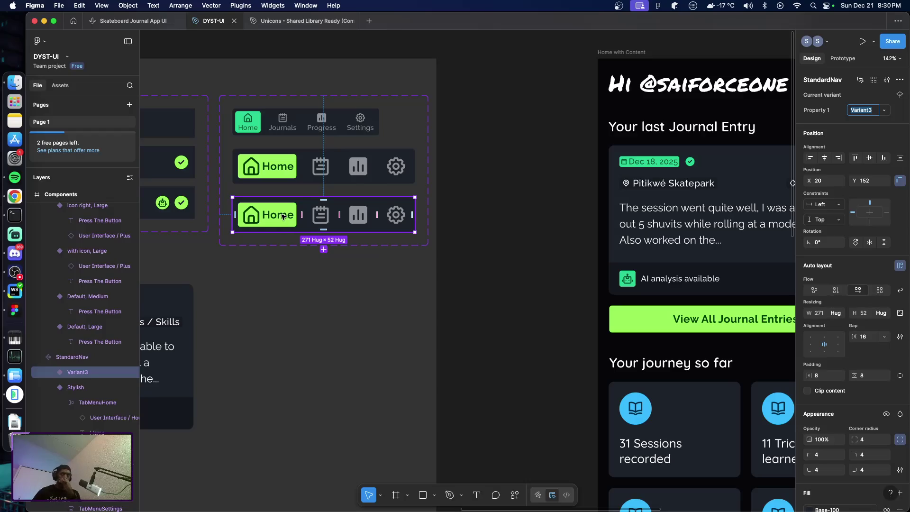
pyautogui.click(283, 217)
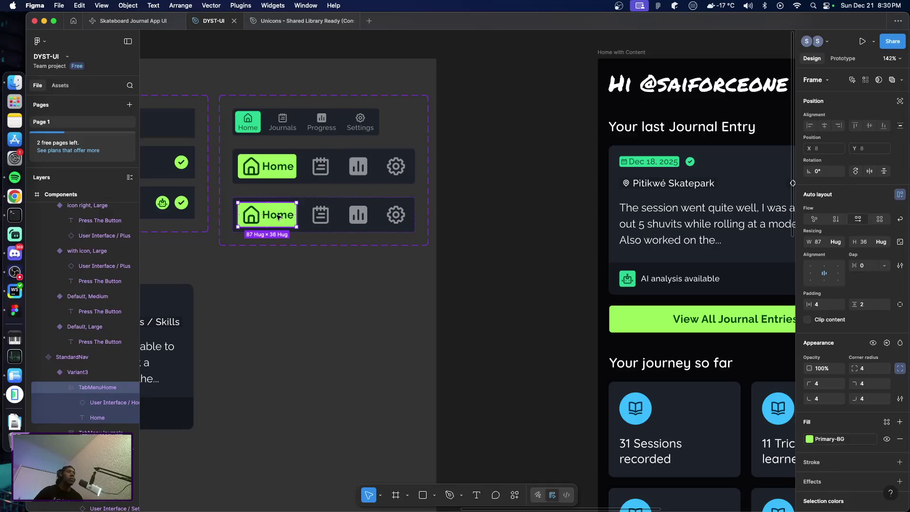
pyautogui.click(278, 217)
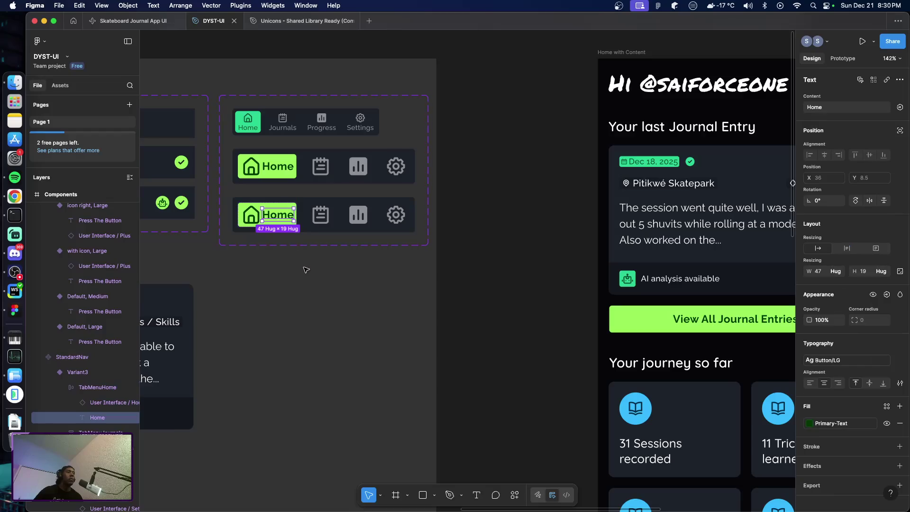
pyautogui.press('Delete')
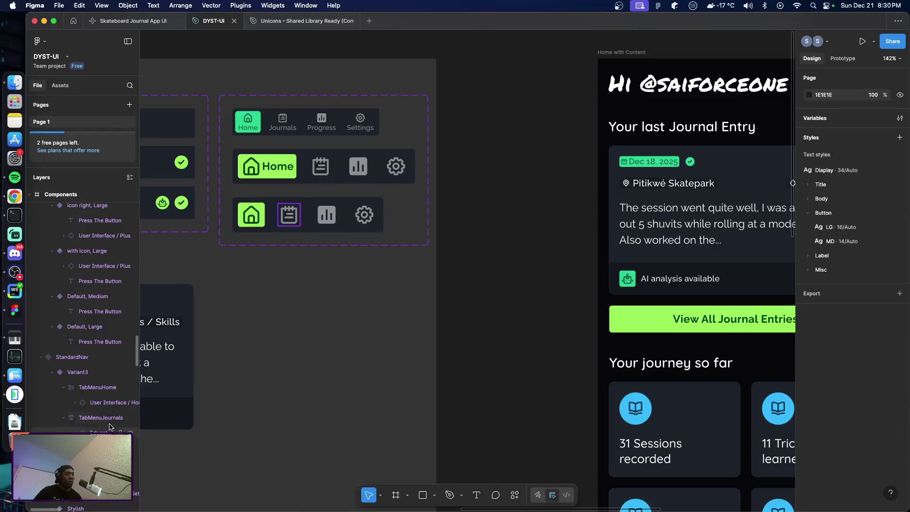
pyautogui.click(97, 419)
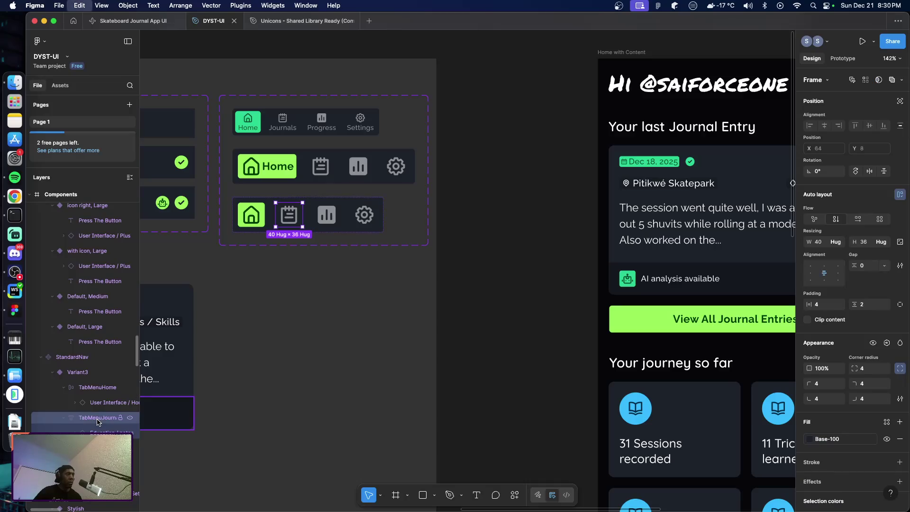
pyautogui.press('super+v')
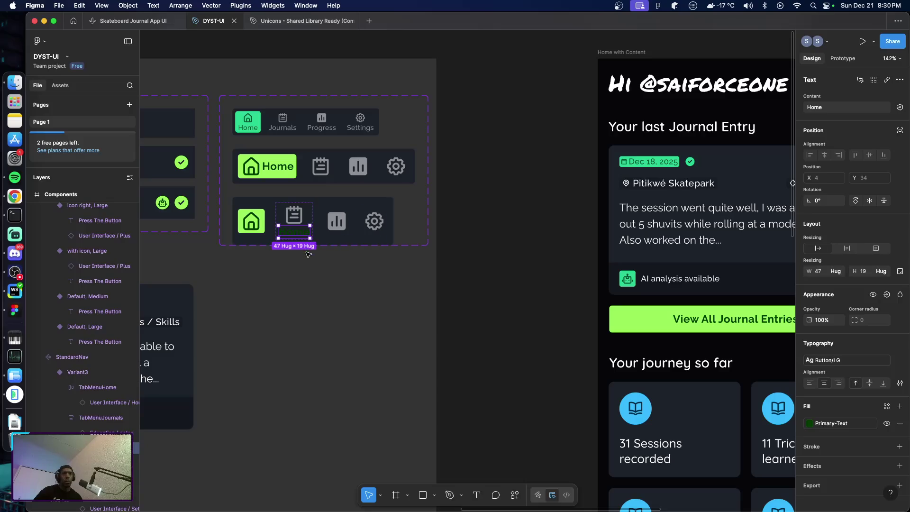
pyautogui.click(99, 418)
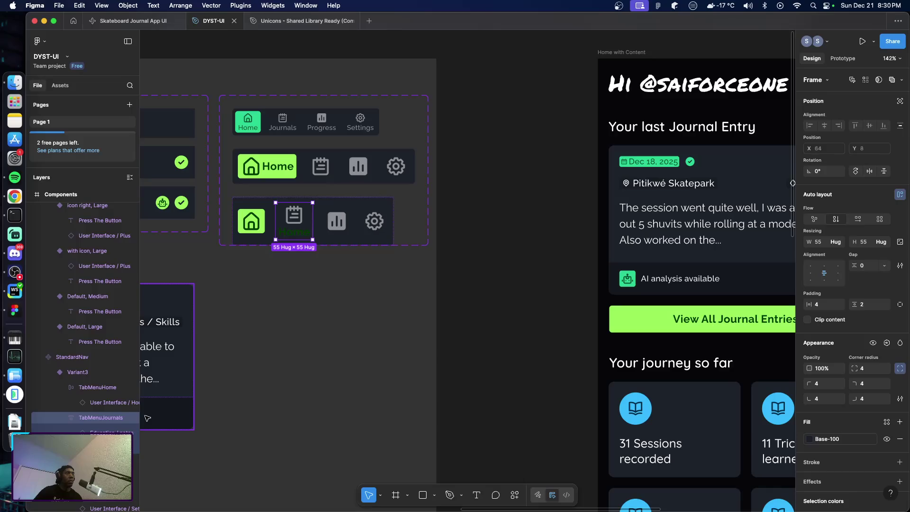
# Delete that variant and inspect the Stylish Journals, Progress and Settings tabs.
pyautogui.click(336, 324)
pyautogui.click(315, 238)
pyautogui.click(318, 235)
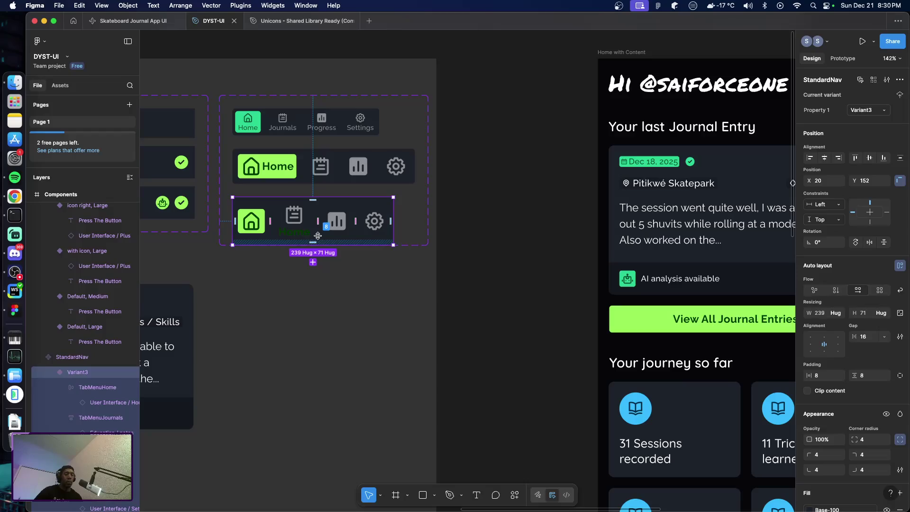
pyautogui.press('Delete')
pyautogui.click(331, 174)
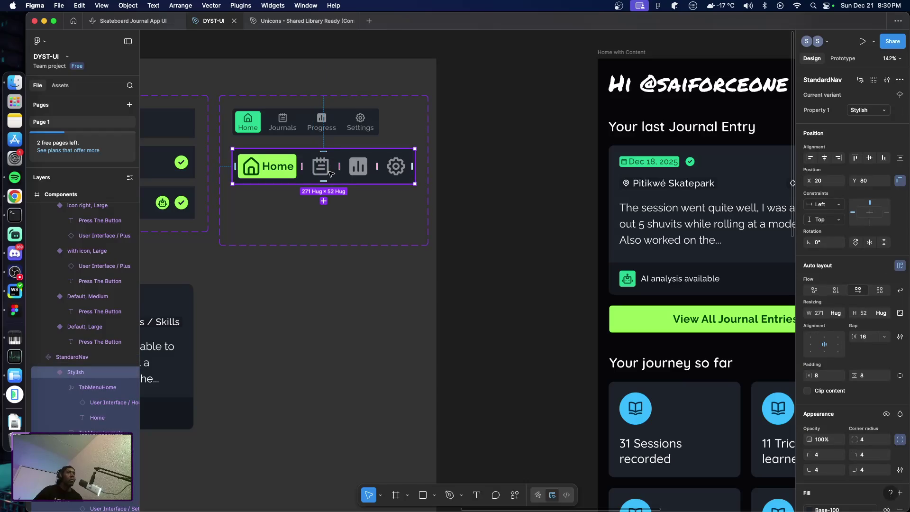
pyautogui.click(330, 173)
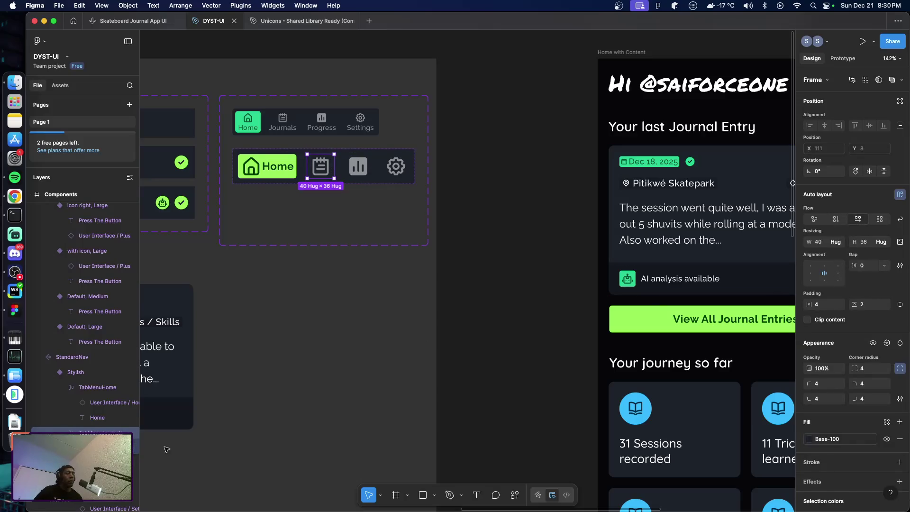
pyautogui.click(95, 463)
pyautogui.keyDown('shift'); pyautogui.click(95, 508); pyautogui.keyUp('shift')
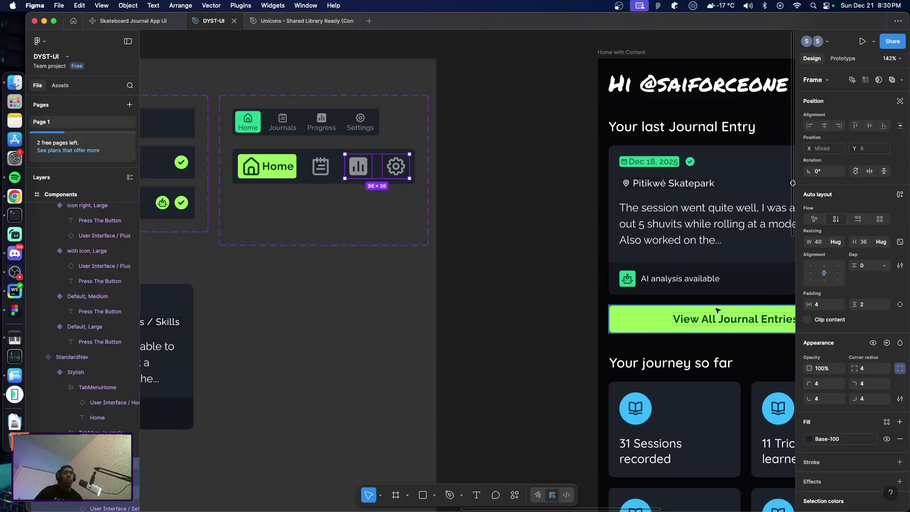
pyautogui.click(347, 329)
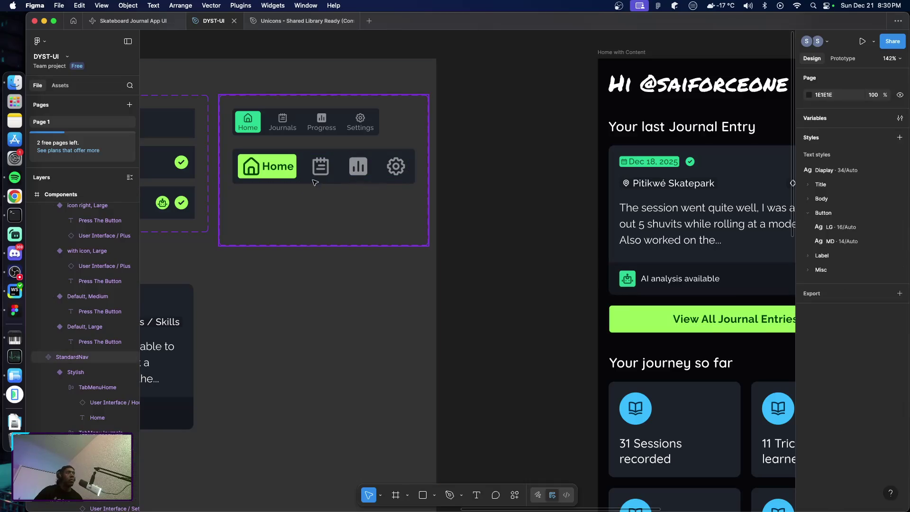
# Add Variant3 to StandardNav and move its Home label from TabMenuHome into TabMenuJournals.
pyautogui.click(298, 180)
pyautogui.click(324, 249)
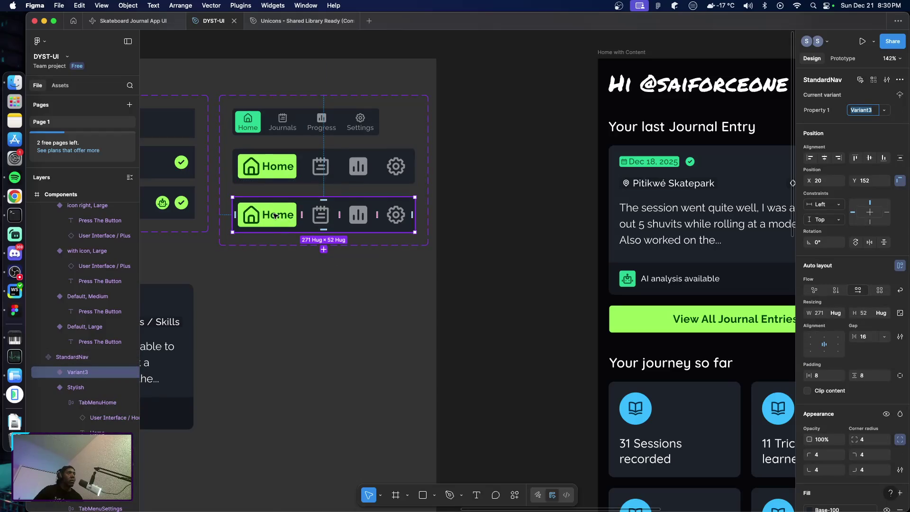
pyautogui.scroll(-1, 99, 417)
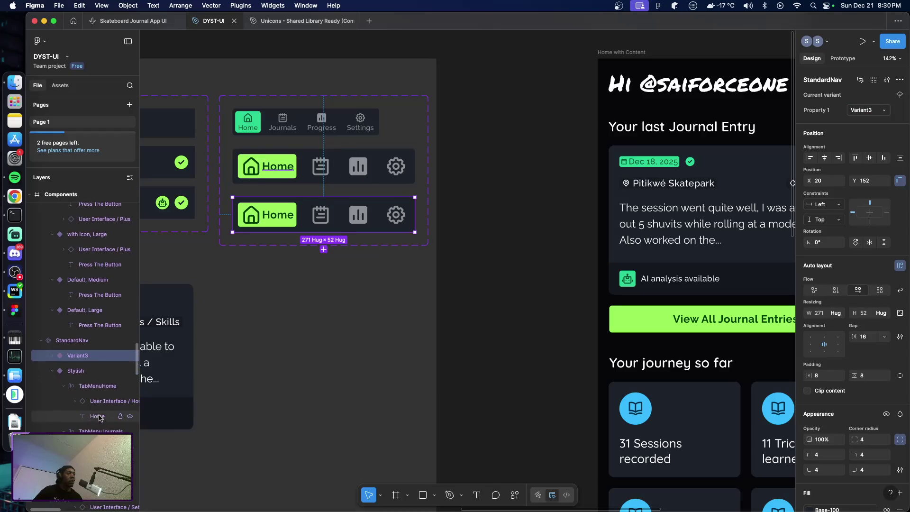
pyautogui.click(100, 417)
pyautogui.scroll(-4, 60, 307)
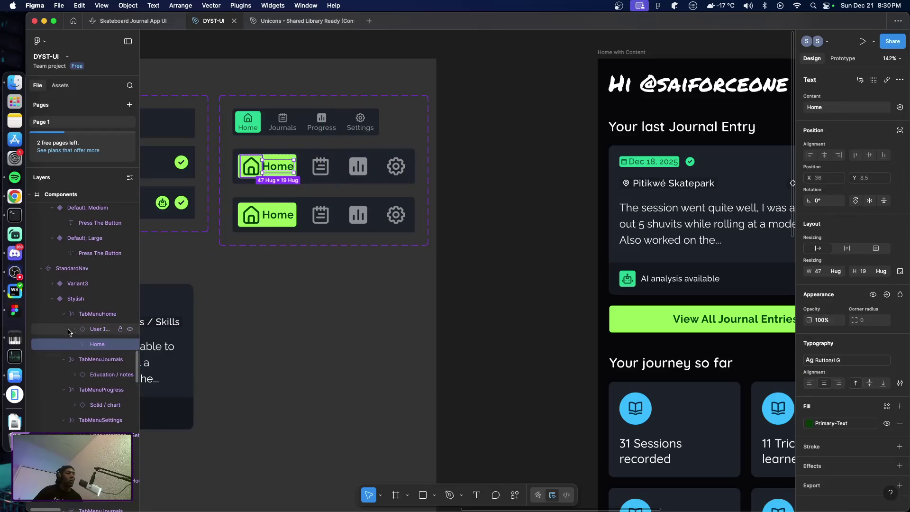
pyautogui.click(52, 298)
pyautogui.click(52, 283)
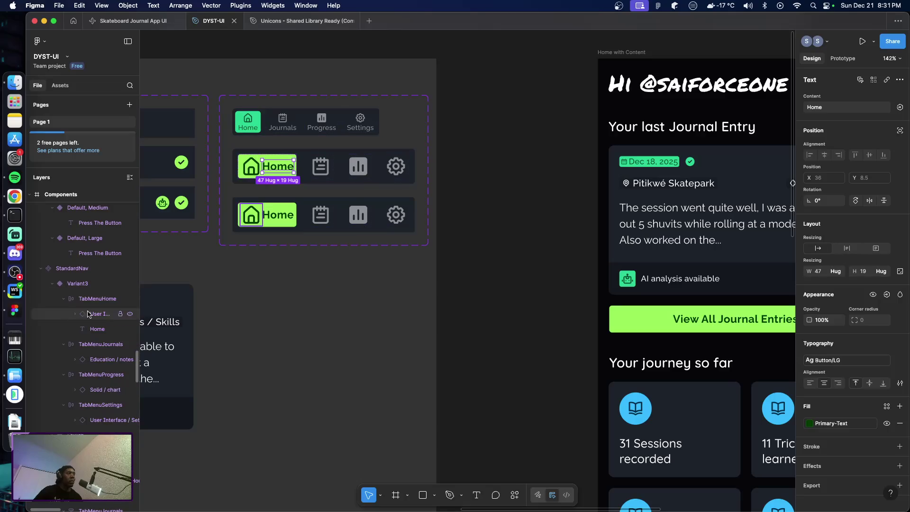
pyautogui.click(97, 329)
pyautogui.press('Delete')
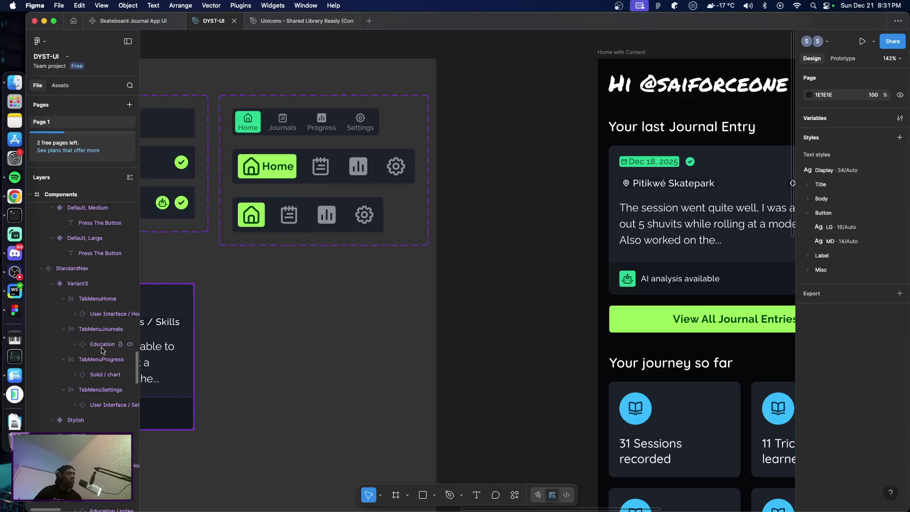
pyautogui.click(98, 332)
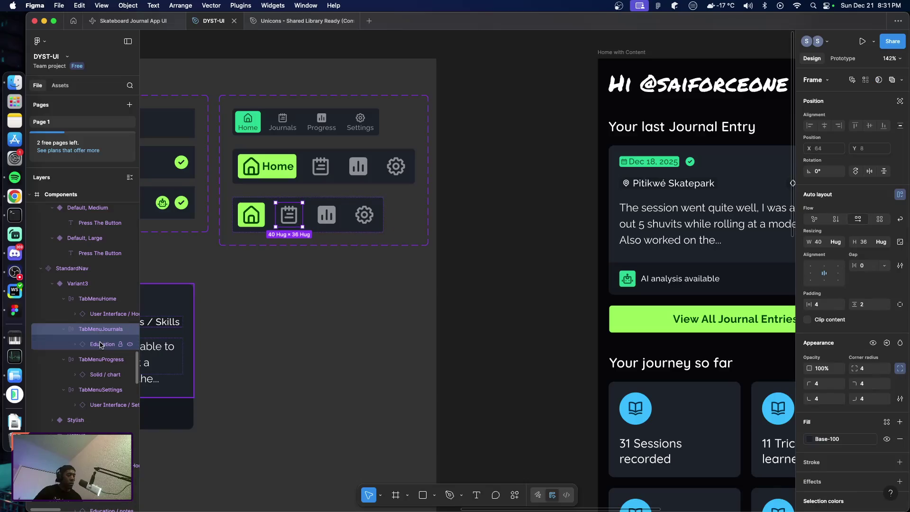
pyautogui.press('cmd+v')
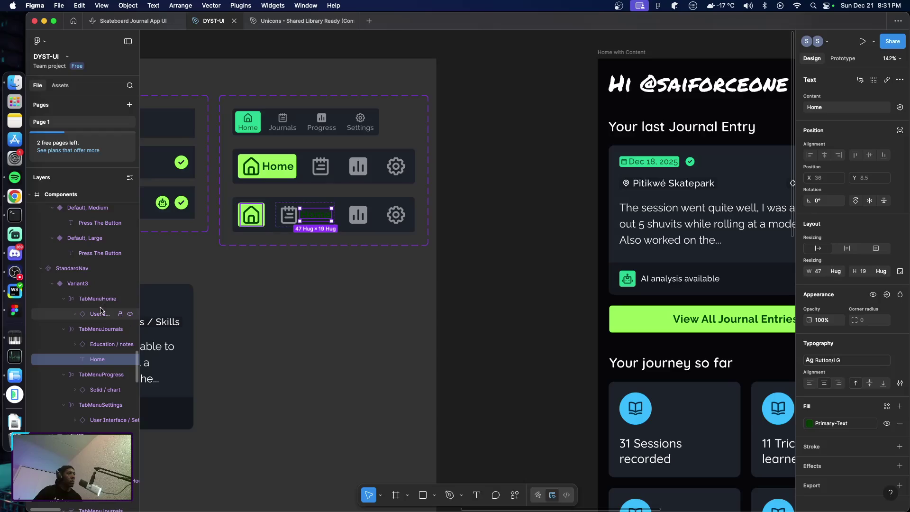
# Bring up the colour styles for Variant3's Home tab Primary-Text colour.
pyautogui.click(101, 301)
pyautogui.scroll(-2, 834, 436)
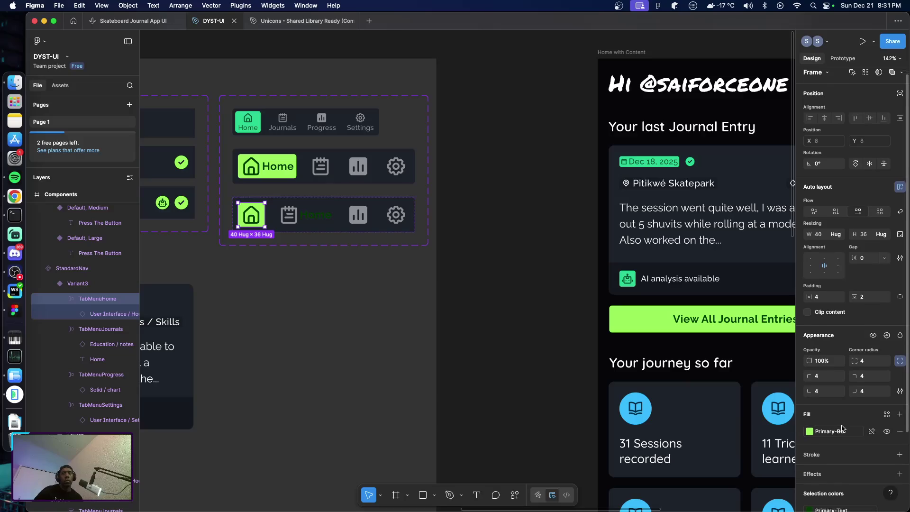
pyautogui.scroll(-5, 837, 439)
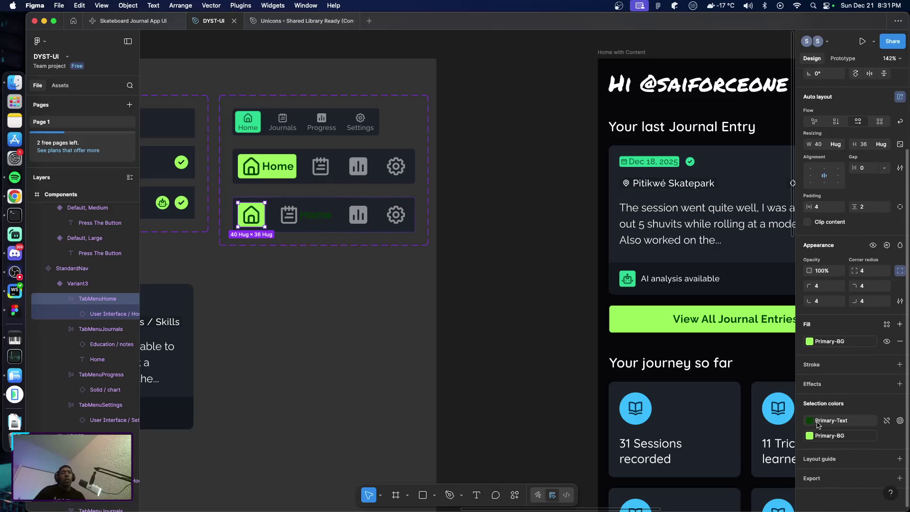
pyautogui.click(810, 421)
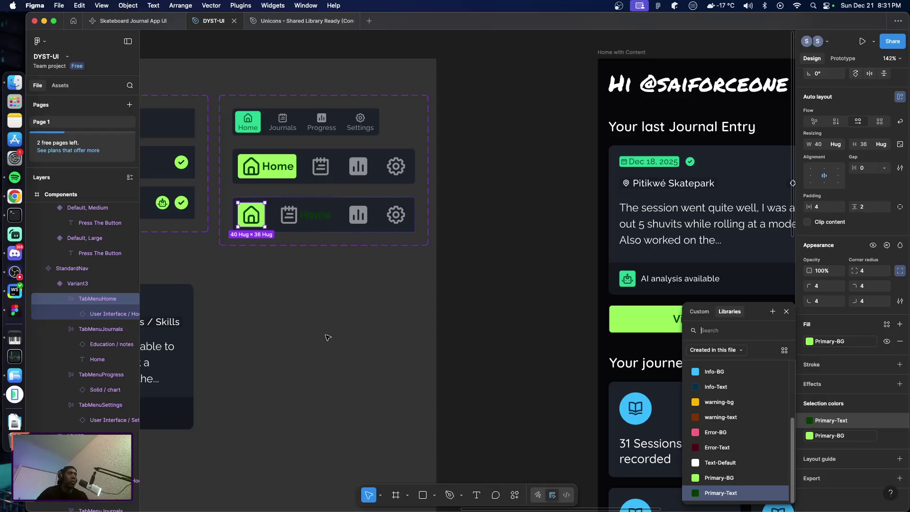
# Start a new colour variable from the Progress tab's 50% white icon colour.
pyautogui.doubleClick(357, 224)
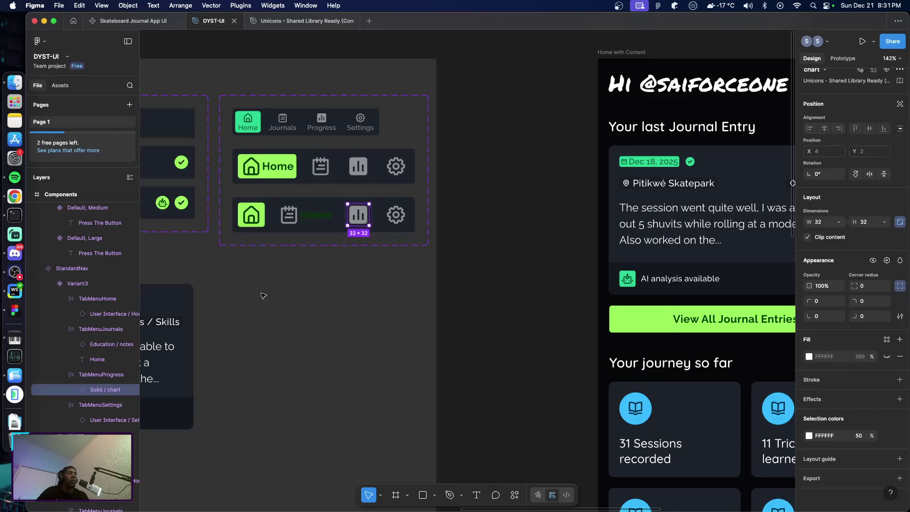
pyautogui.click(101, 376)
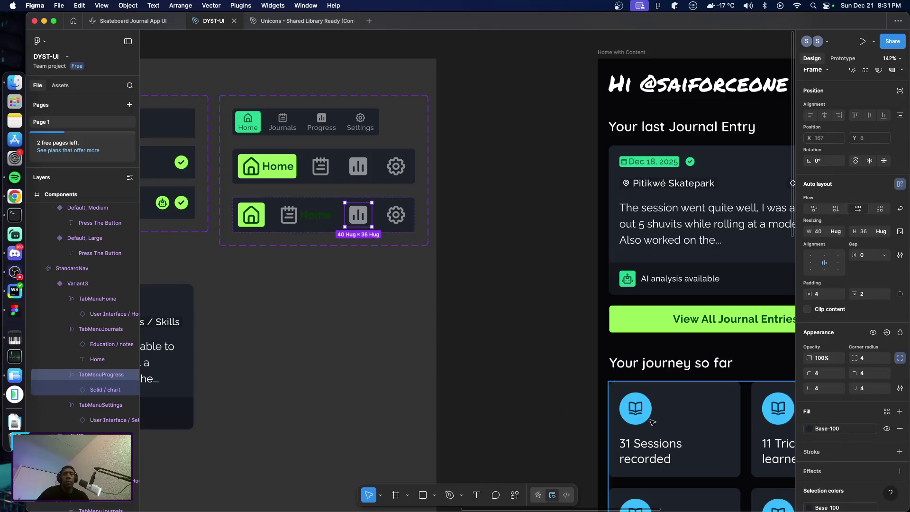
pyautogui.scroll(-3, 827, 451)
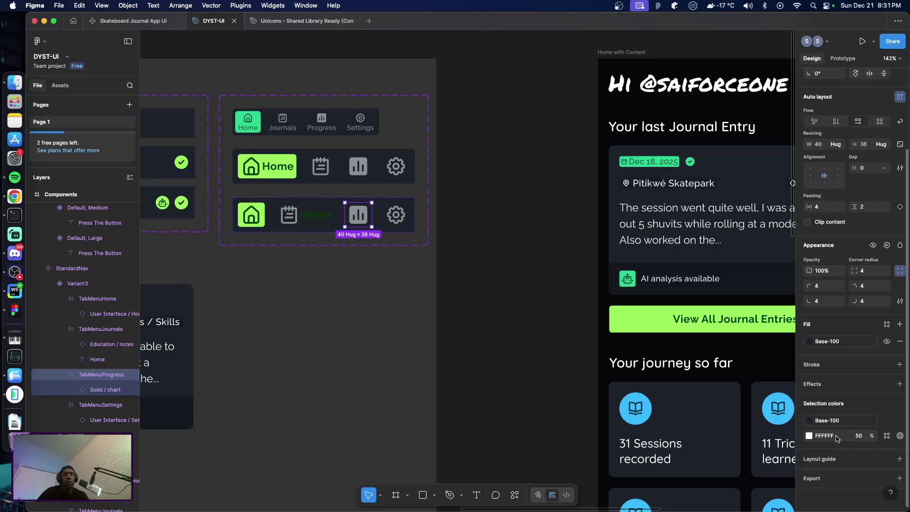
pyautogui.click(887, 439)
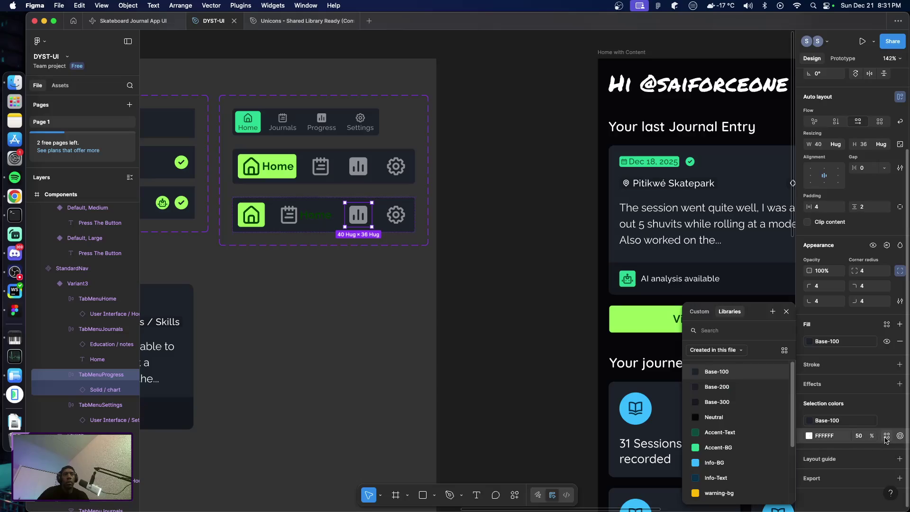
pyautogui.click(772, 312)
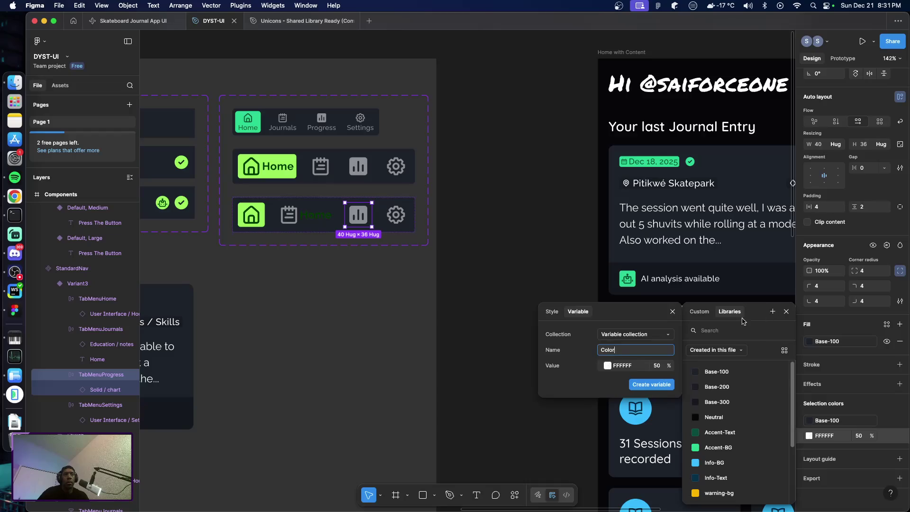
# Name the variable Menu/Inactive and create it.
pyautogui.doubleClick(624, 351)
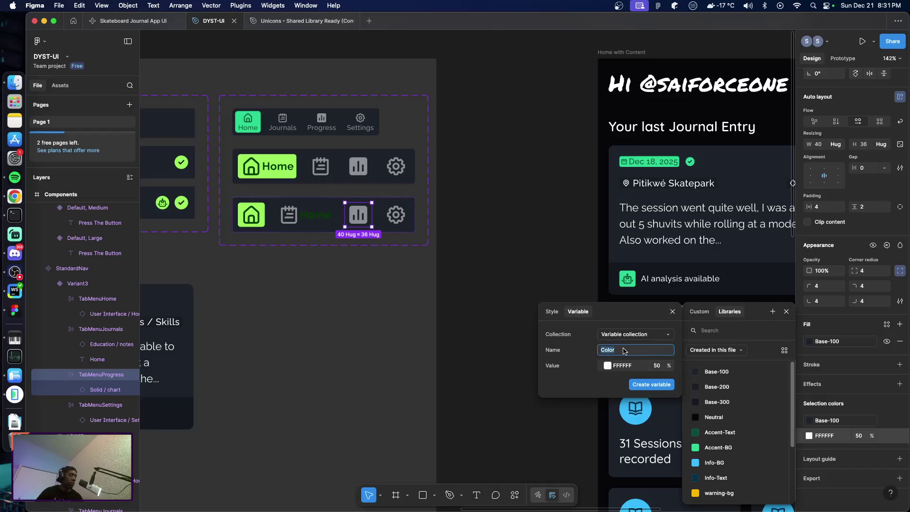
pyautogui.write('Me')
pyautogui.press('BackSpace')
pyautogui.write('nu')
pyautogui.write('/d')
pyautogui.press('BackSpace')
pyautogui.press('BackSpace')
pyautogui.press('BackSpace')
pyautogui.write('Di')
pyautogui.press('BackSpace')
pyautogui.press('BackSpace')
pyautogui.press('BackSpace')
pyautogui.press('BackSpace')
pyautogui.press('BackSpace')
pyautogui.press('BackSpace')
pyautogui.press('BackSpace')
pyautogui.write('Inactive')
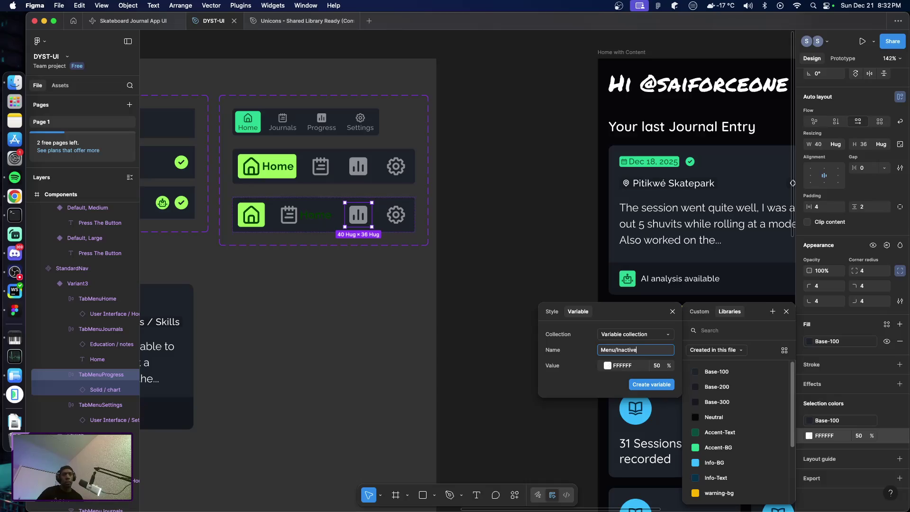
pyautogui.press('Return')
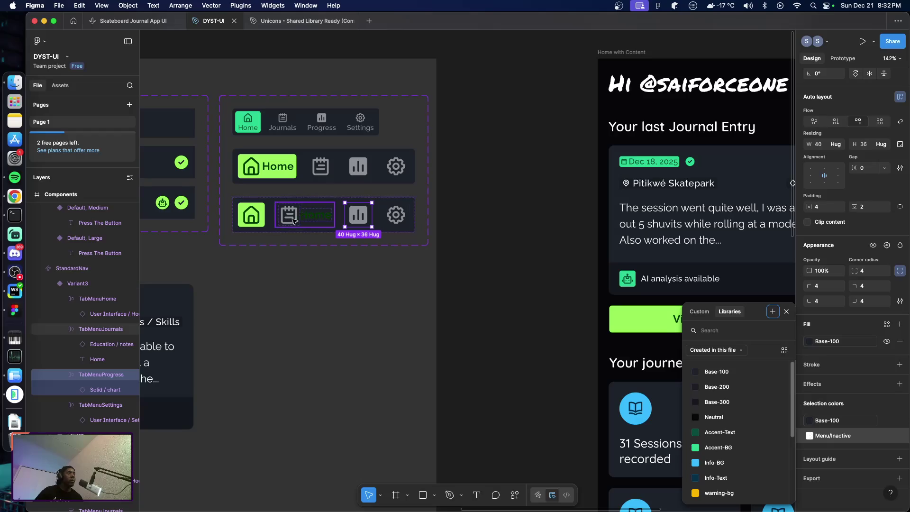
# Switch Variant3's Home tab icon colour to Menu/Inactive.
pyautogui.click(255, 226)
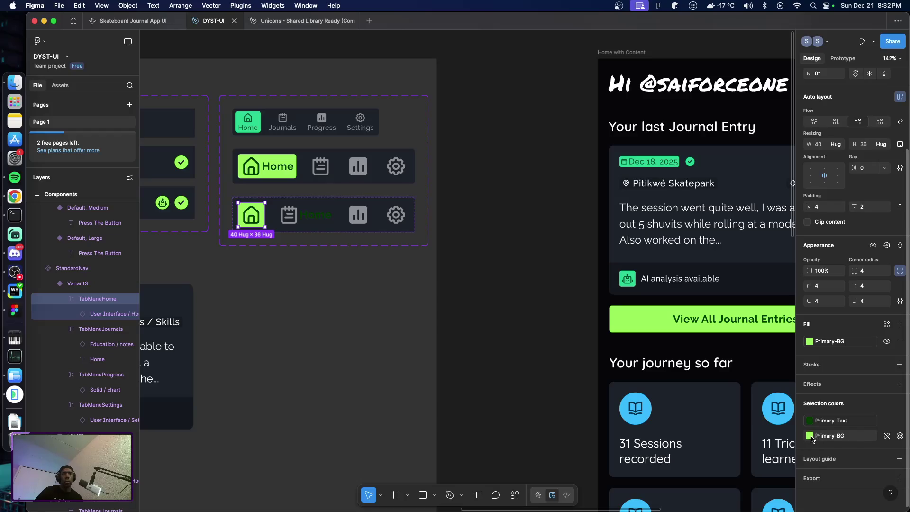
pyautogui.click(855, 423)
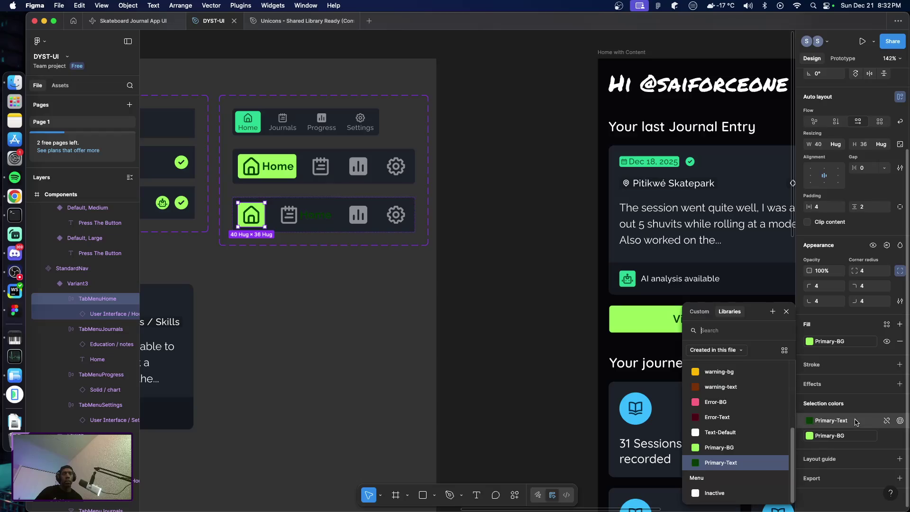
pyautogui.click(714, 493)
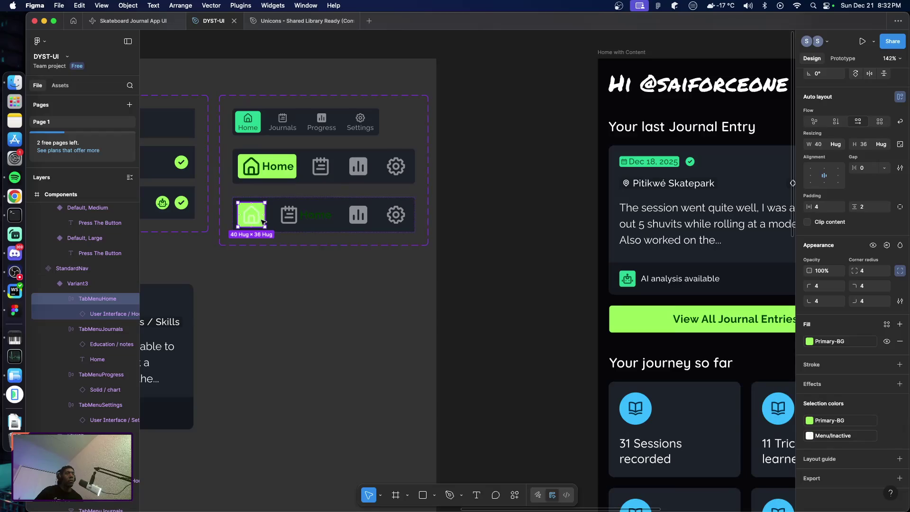
# Detach the Home tab background from Primary-BG, then bring up the Dribbble Journal App shot.
pyautogui.click(848, 421)
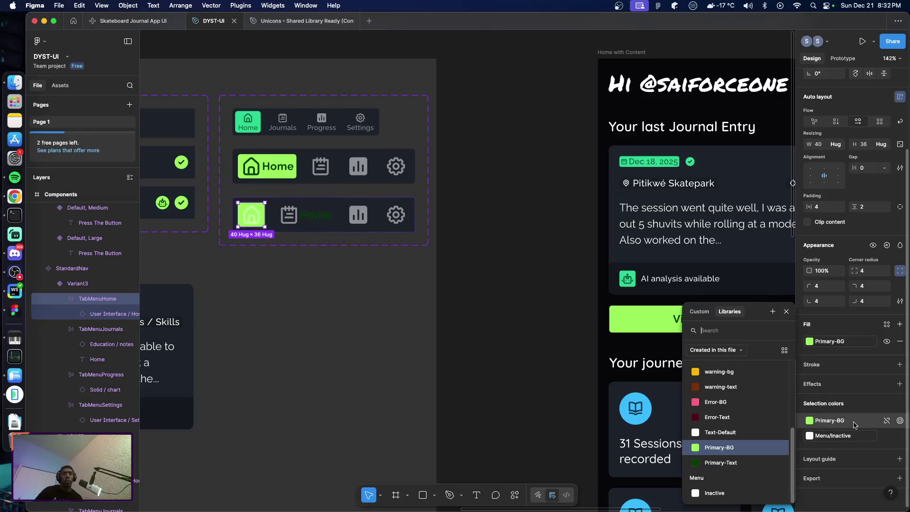
pyautogui.click(887, 420)
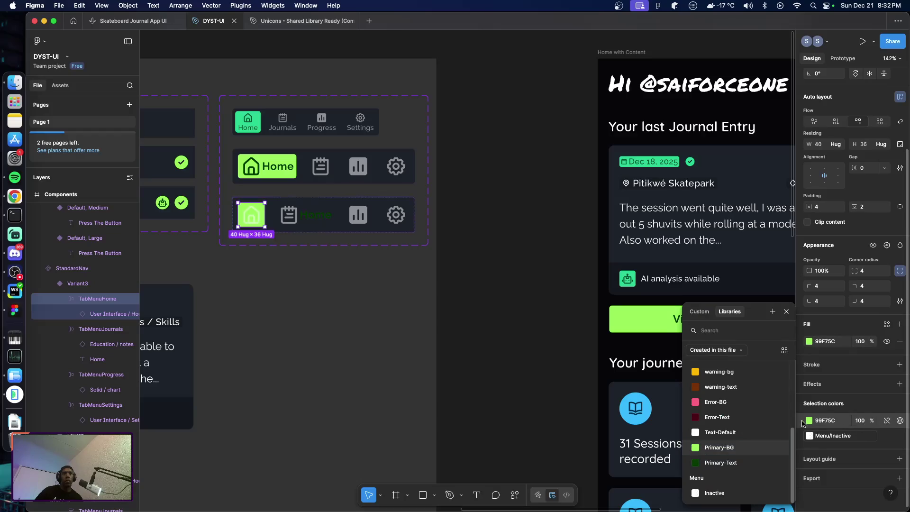
pyautogui.click(808, 422)
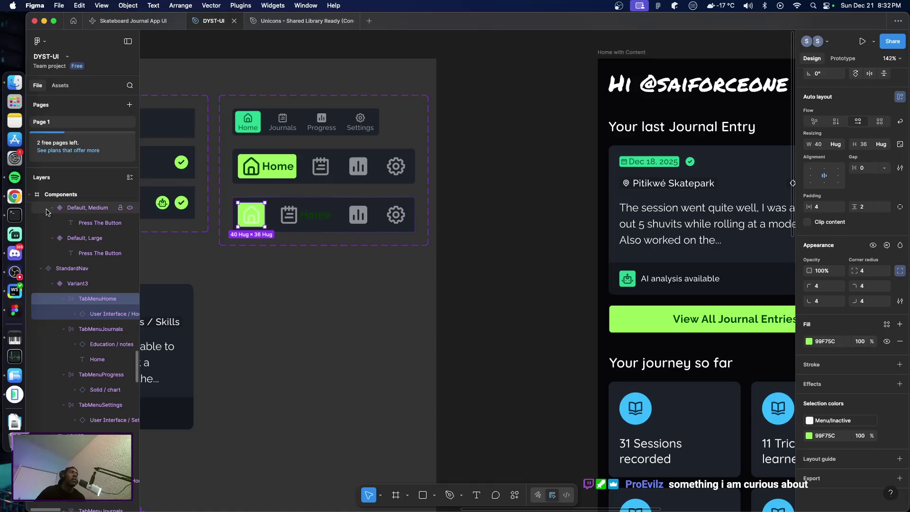
pyautogui.click(15, 196)
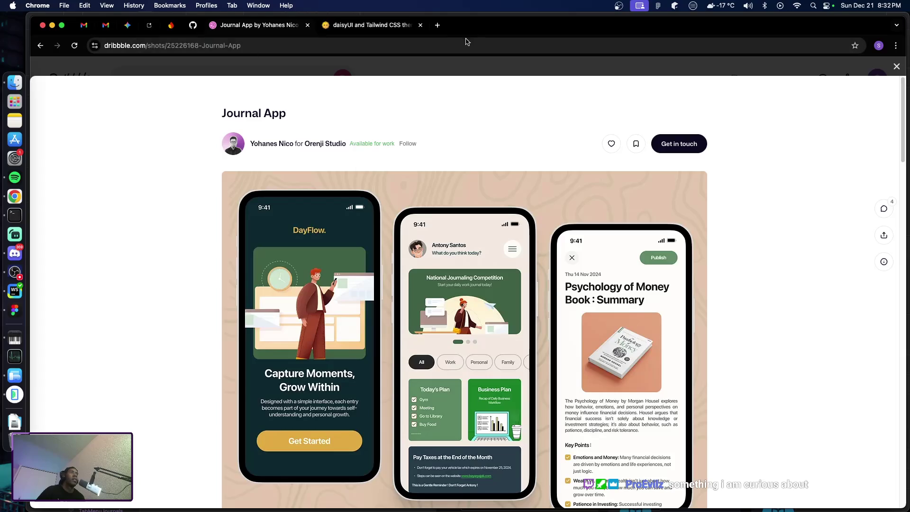
pyautogui.click(437, 26)
# Enter 'linear' in the new browser tab to load the DYST backlog, then switch back to Figma.
pyautogui.write('linear')
pyautogui.press('Return')
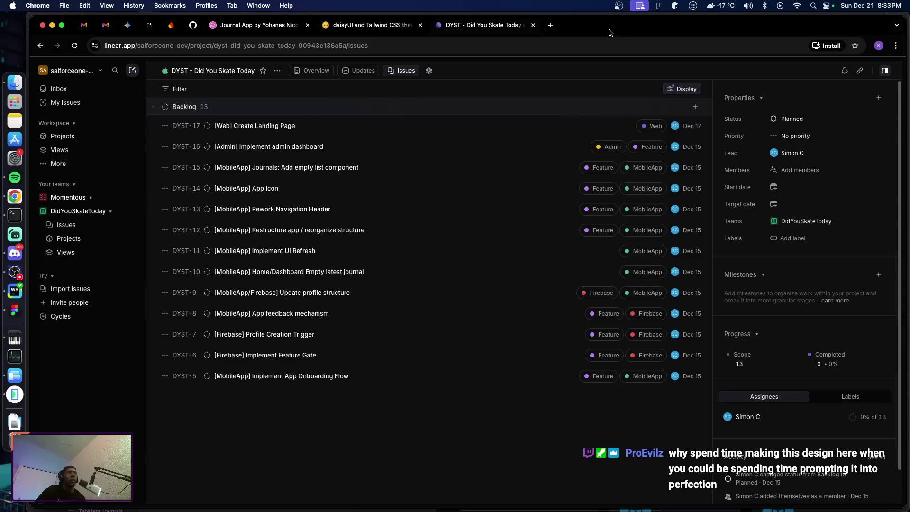
pyautogui.press('super+Tab')
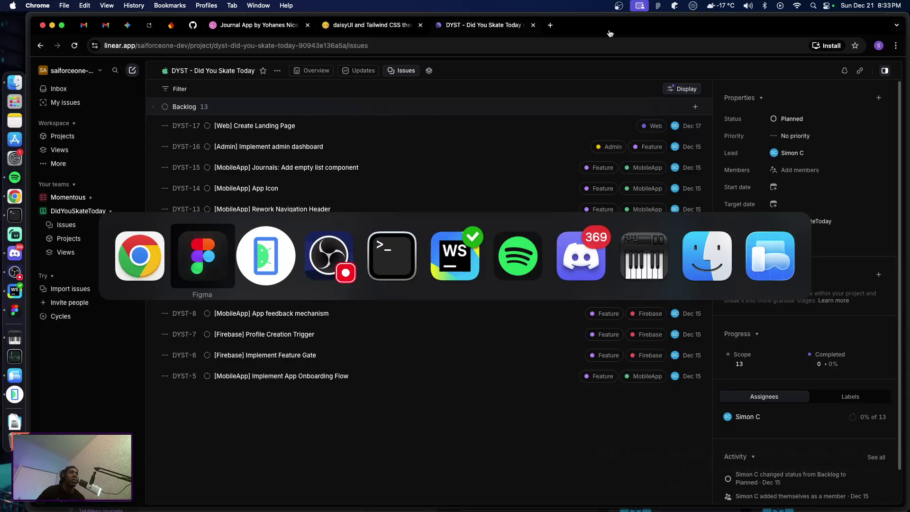
pyautogui.press('super+Tab')
pyautogui.press('super+shift+Tab')
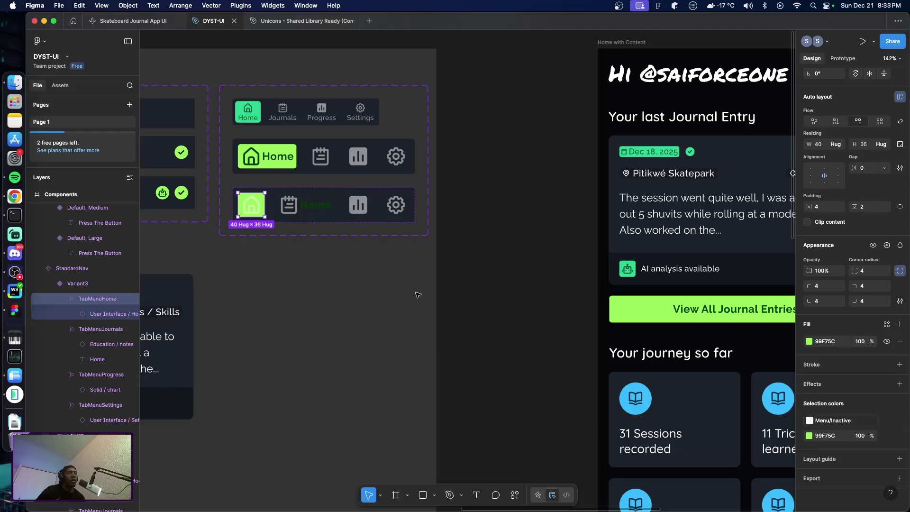
pyautogui.scroll(-2, 404, 283)
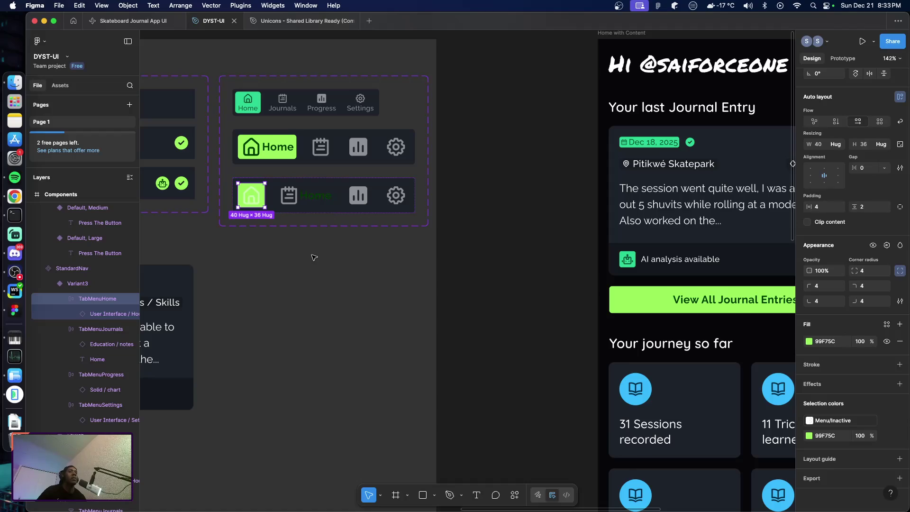
pyautogui.hscroll(5, 321, 264)
pyautogui.hscroll(-2, 321, 264)
pyautogui.hscroll(-3, 327, 268)
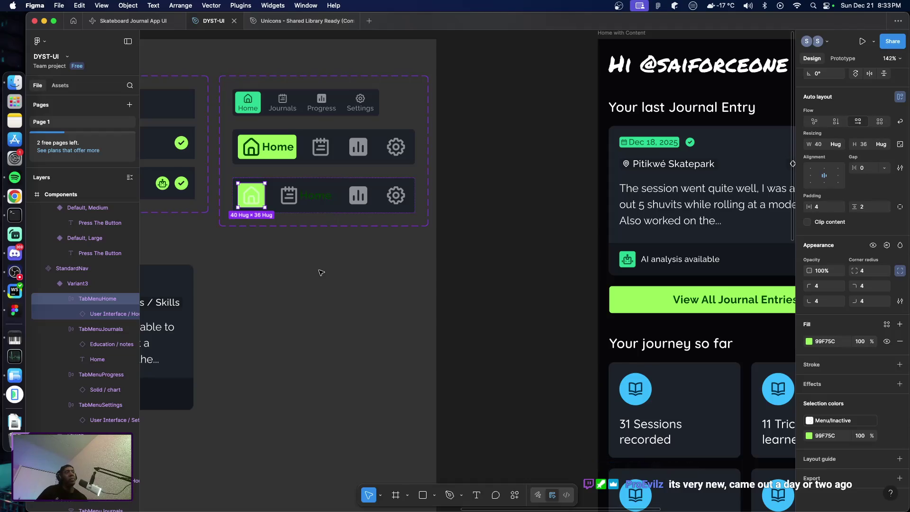
# Fill Variant3's Home tab with Base-100 instead of lime 99F75C.
pyautogui.click(287, 265)
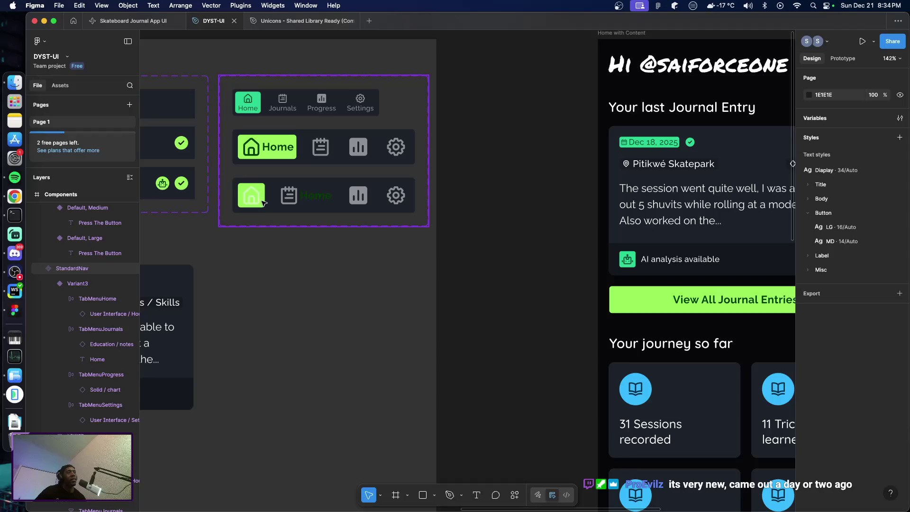
pyautogui.click(295, 204)
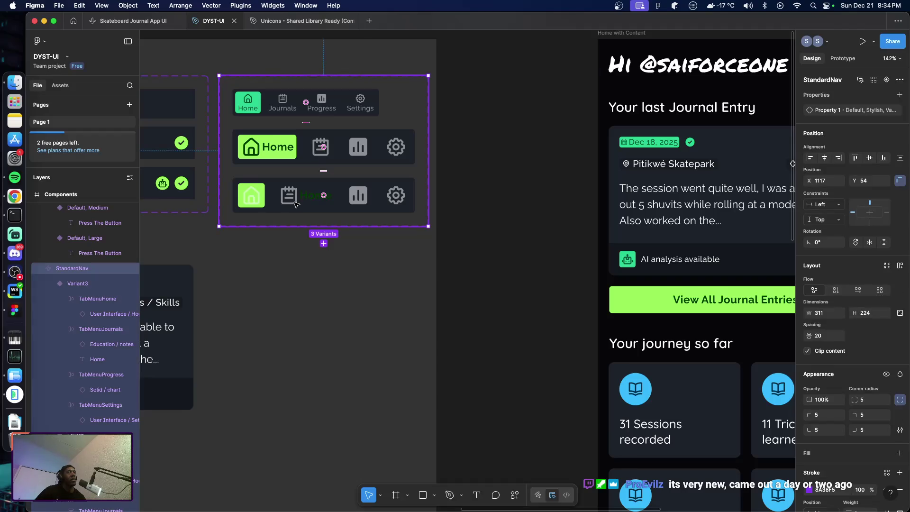
pyautogui.click(262, 200)
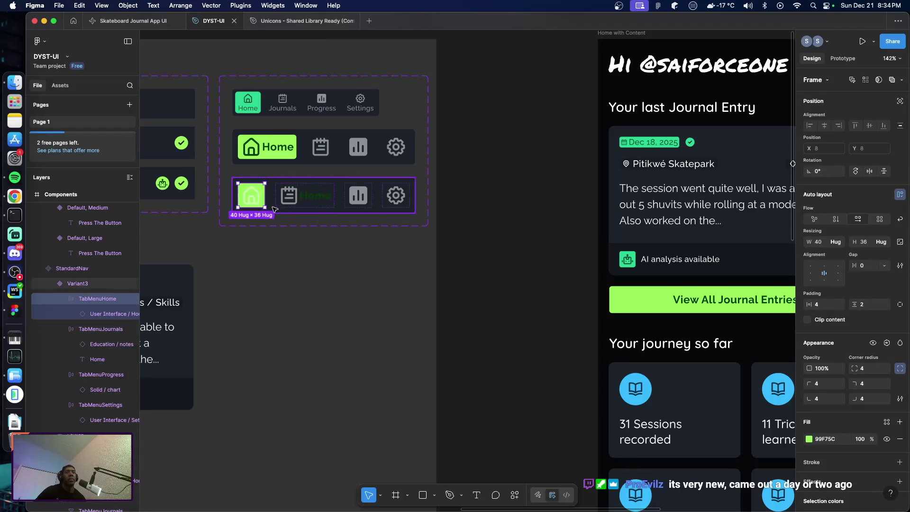
pyautogui.press('Escape')
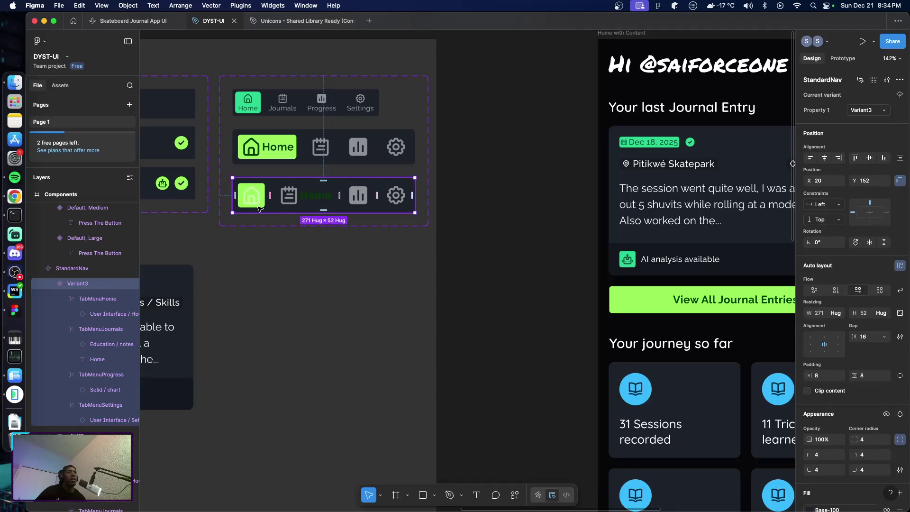
pyautogui.click(259, 209)
pyautogui.scroll(-3, 848, 439)
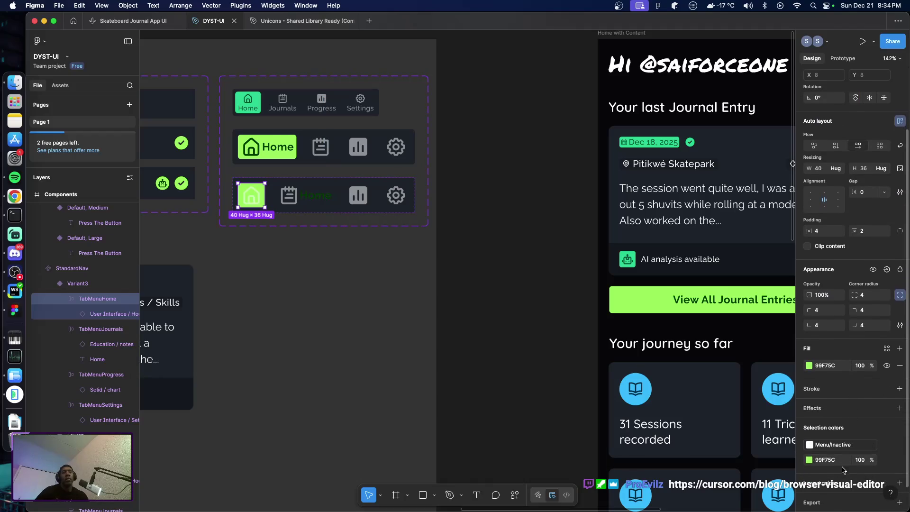
pyautogui.click(887, 463)
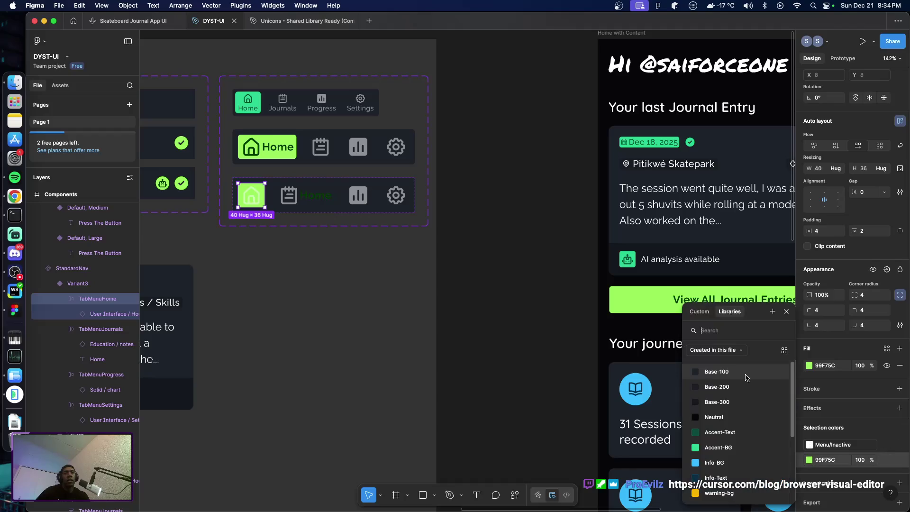
pyautogui.click(740, 372)
# Select the Journals tab inside Variant3 of StandardNav.
pyautogui.click(278, 282)
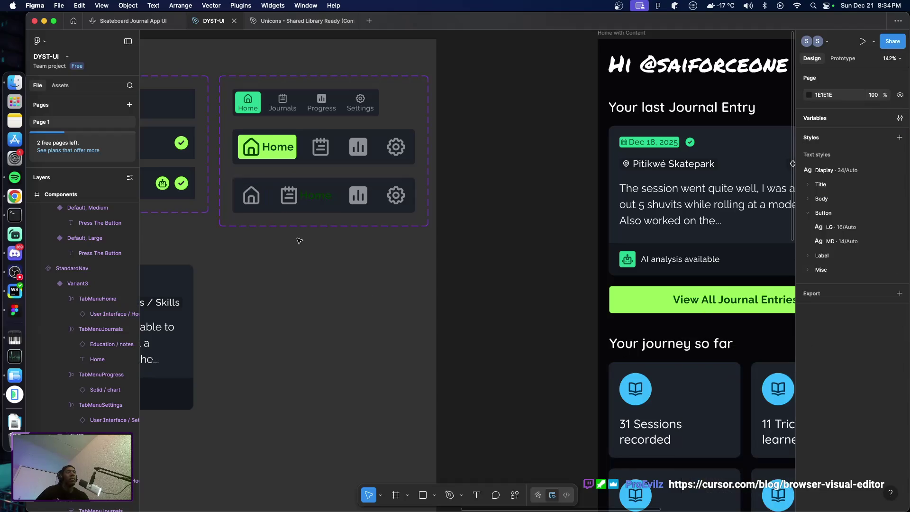
pyautogui.click(297, 201)
pyautogui.click(298, 204)
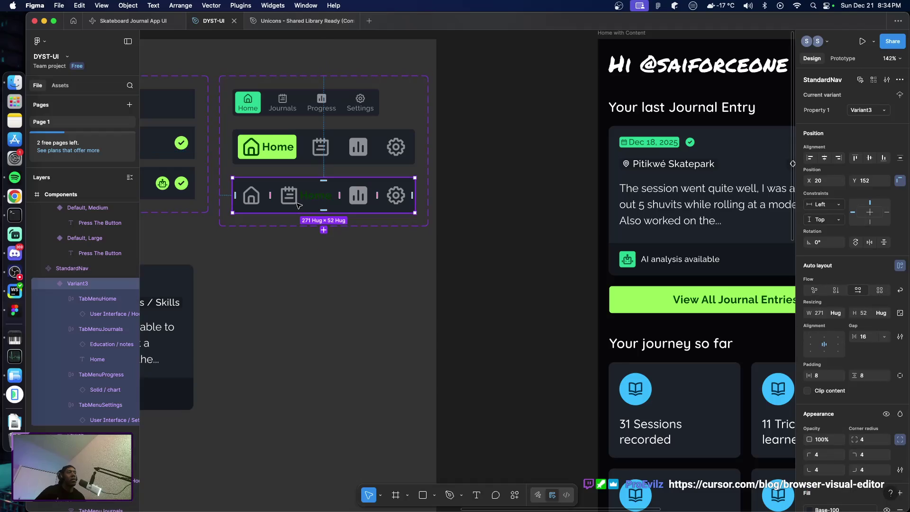
pyautogui.click(303, 207)
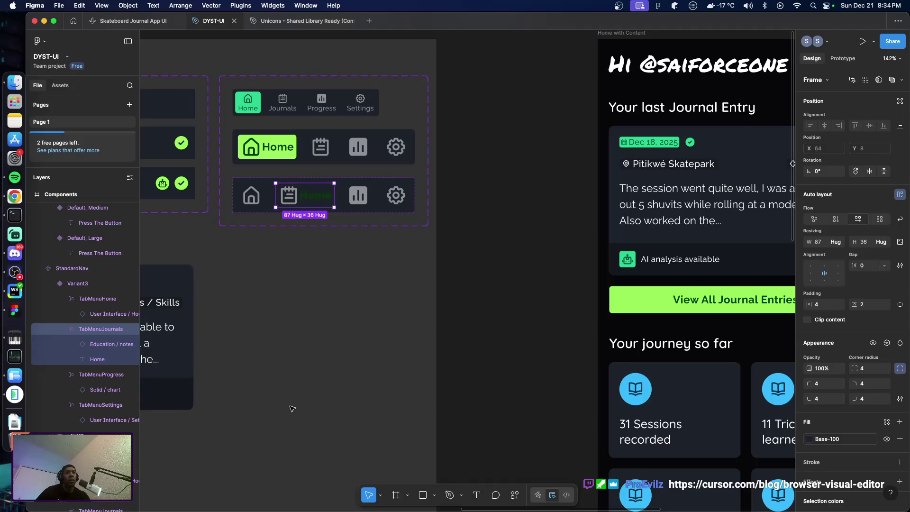
# Give the Journals tab Primary-Text instead of 50% white and a Primary-BG fill.
pyautogui.scroll(-2, 859, 456)
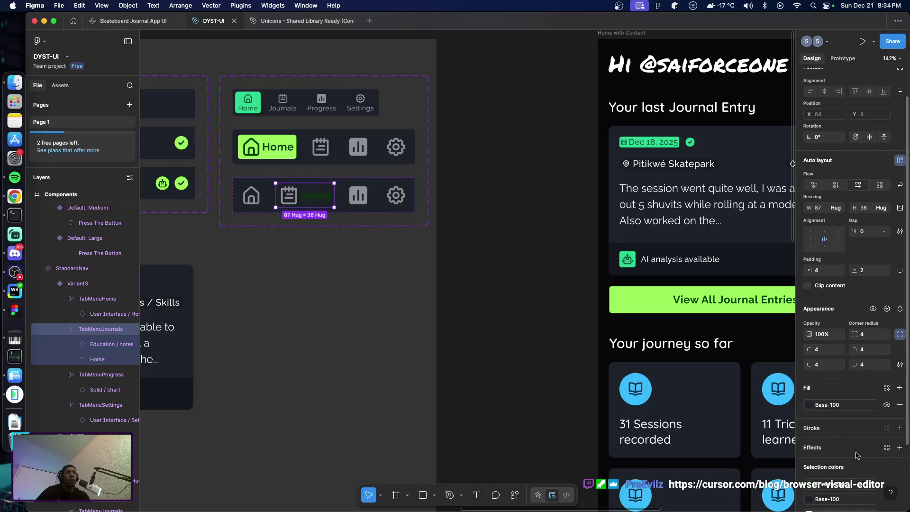
pyautogui.scroll(-2, 838, 443)
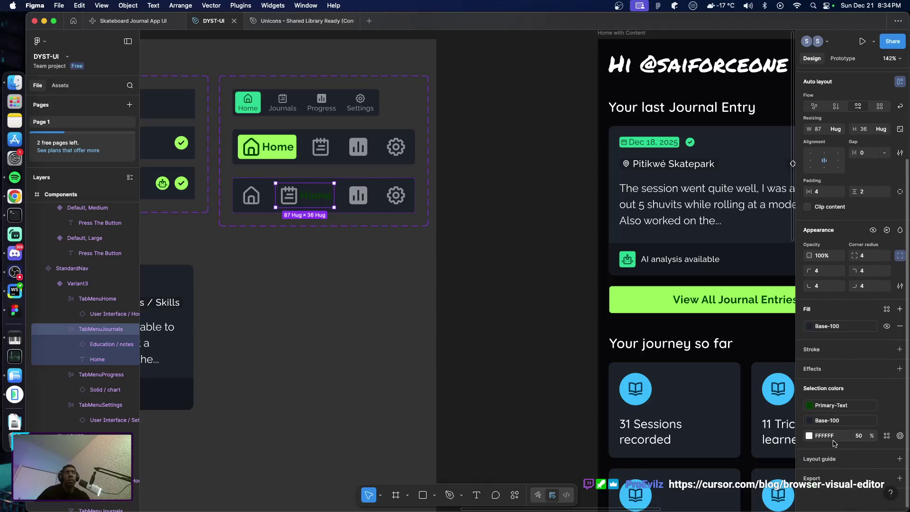
pyautogui.click(809, 437)
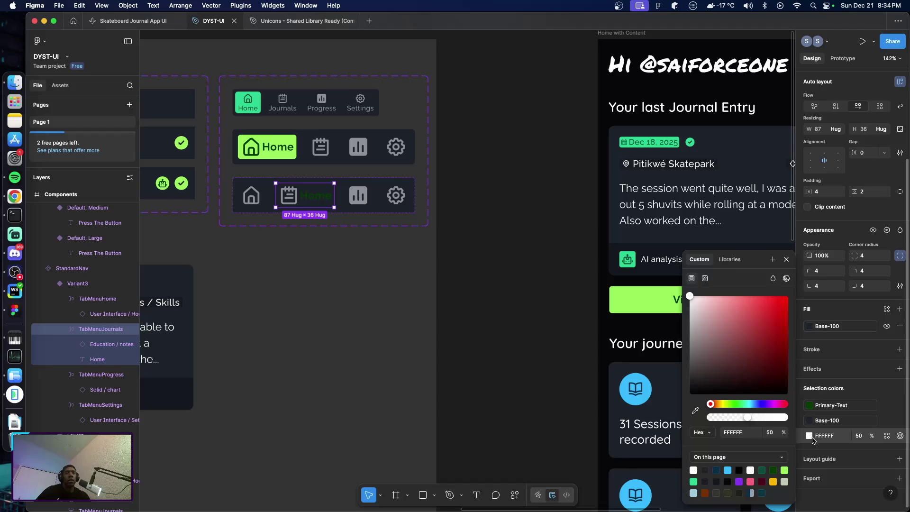
pyautogui.click(887, 436)
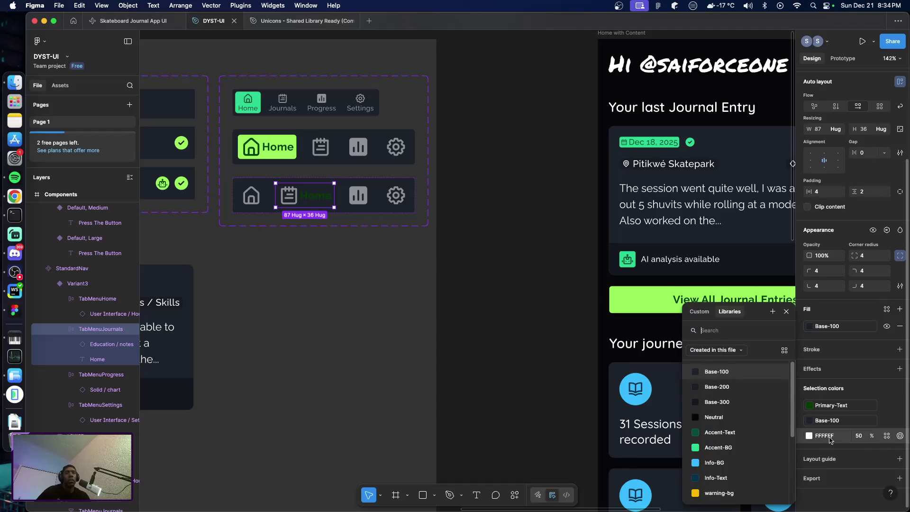
pyautogui.scroll(-5, 739, 445)
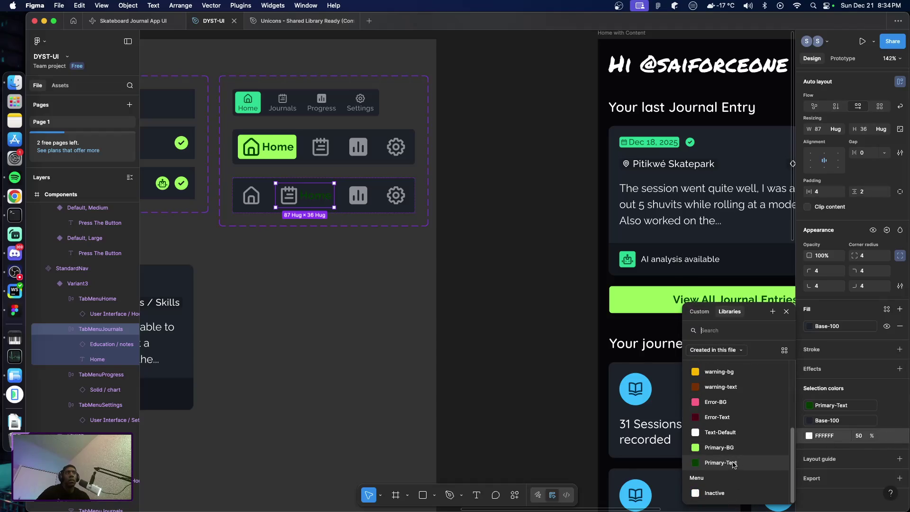
pyautogui.click(733, 464)
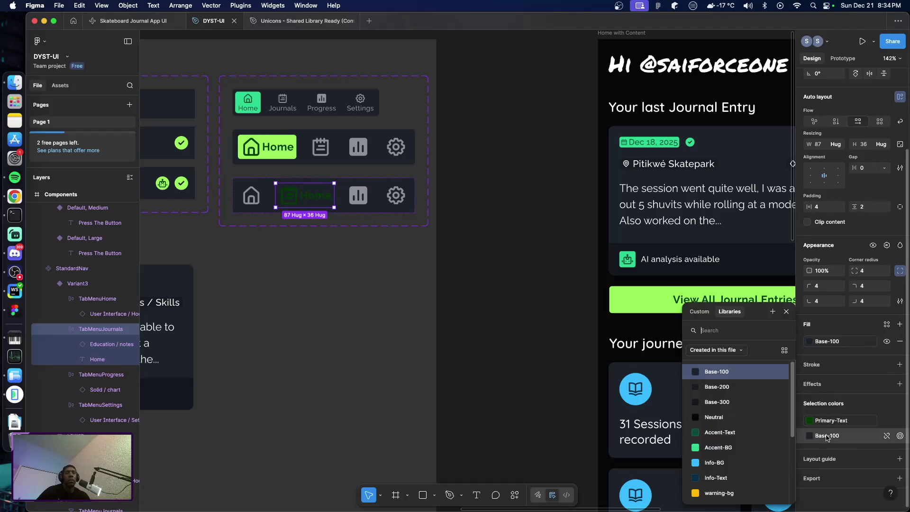
pyautogui.scroll(-5, 739, 447)
pyautogui.click(734, 455)
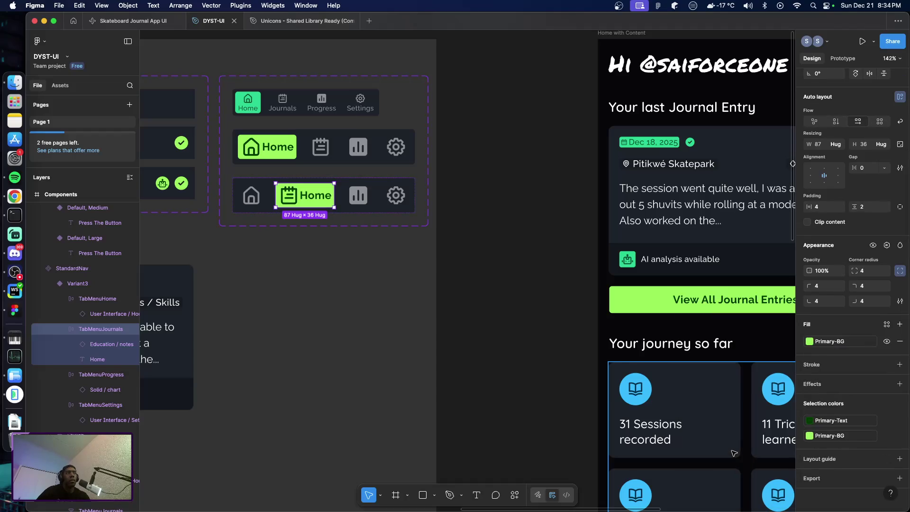
# Change the Journals tab label from Home to 'Journals'.
pyautogui.click(313, 197)
pyautogui.doubleClick(313, 198)
pyautogui.write('Journals')
pyautogui.press('Escape')
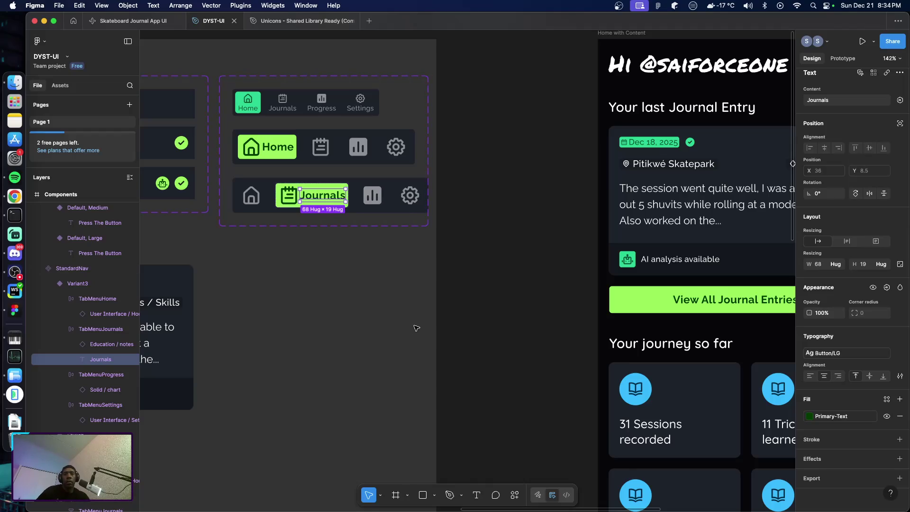
pyautogui.click(397, 326)
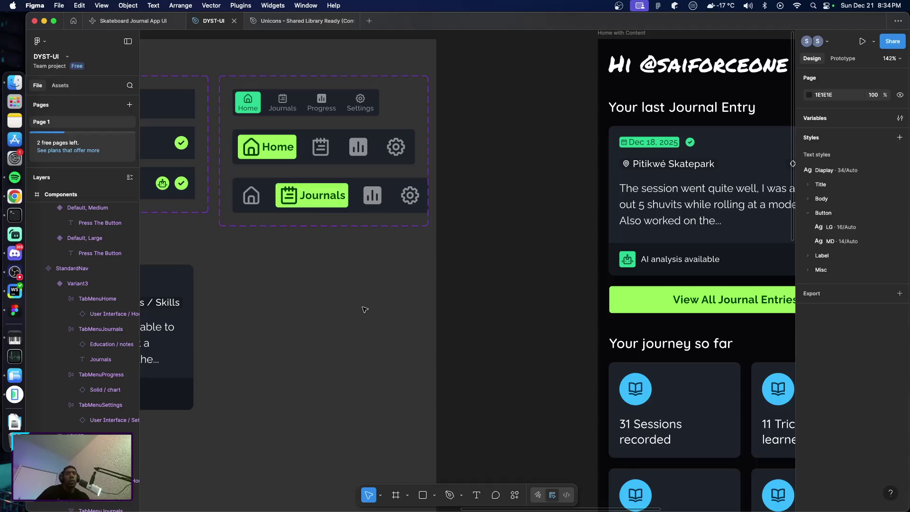
pyautogui.scroll(3, 364, 315)
# Select the third variant inside the StandardNav component set.
pyautogui.hscroll(-10, 361, 325)
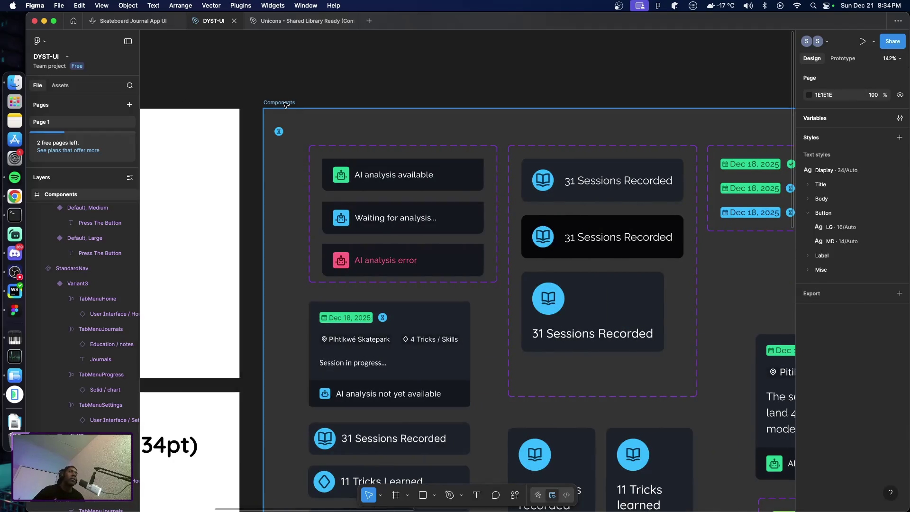
pyautogui.click(283, 102)
pyautogui.hscroll(10, 415, 262)
pyautogui.hscroll(6, 415, 262)
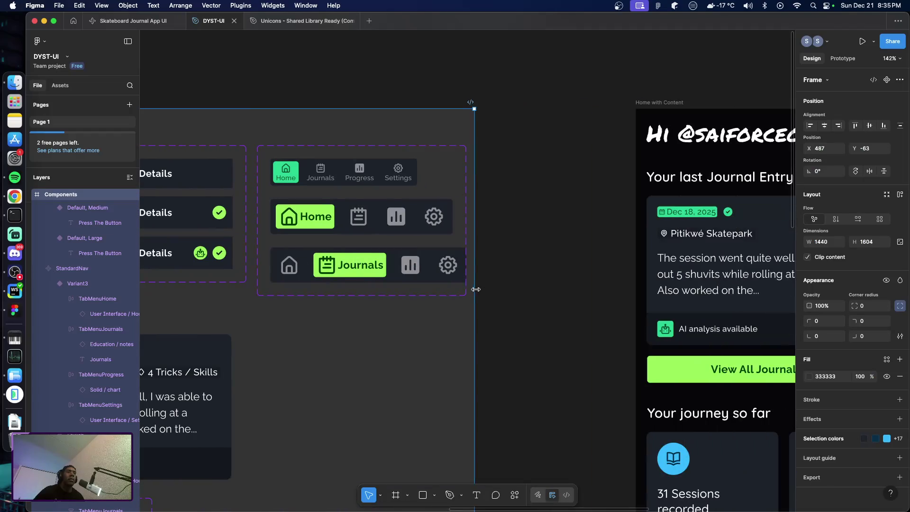
pyautogui.click(467, 324)
pyautogui.click(459, 241)
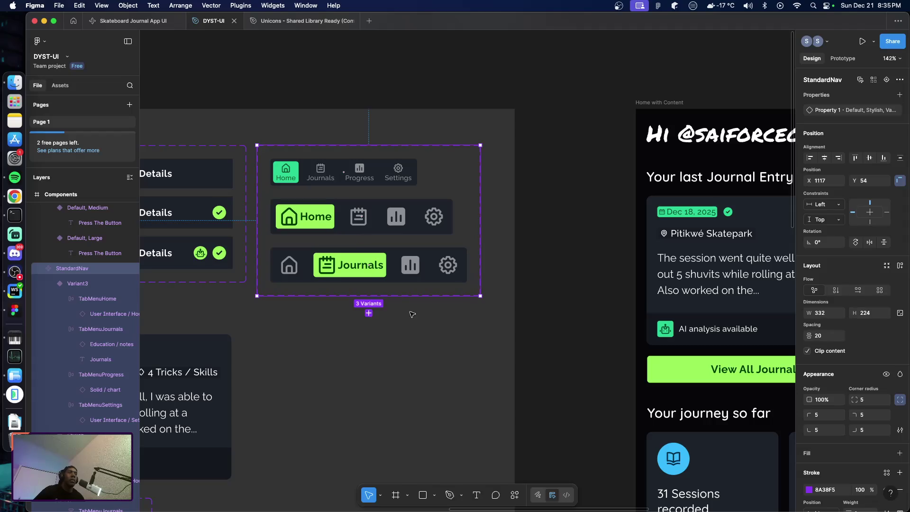
pyautogui.click(395, 281)
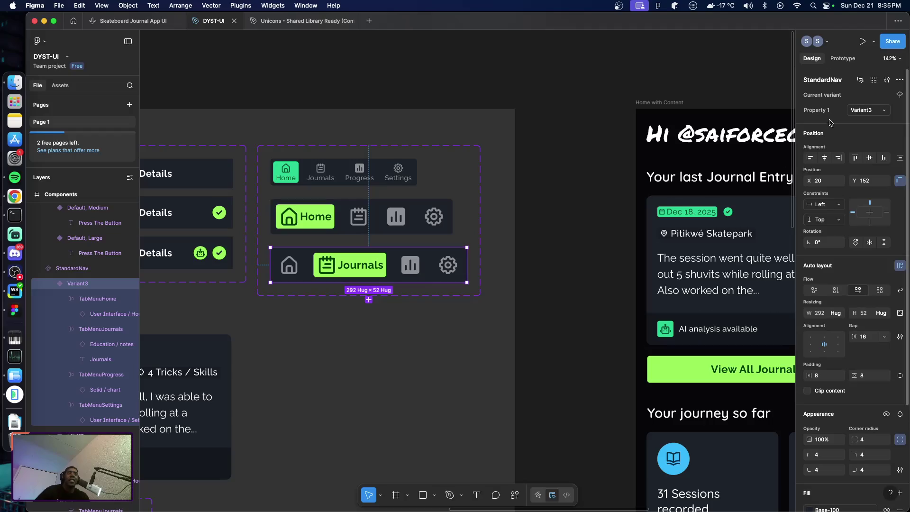
# Change its property value to Stylish-Journals and add a new variant below it.
pyautogui.click(873, 111)
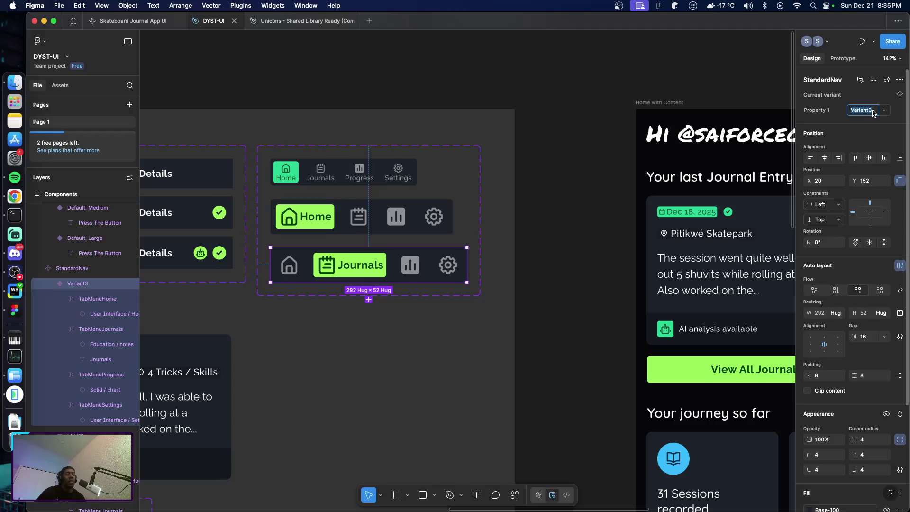
pyautogui.write('Style')
pyautogui.write('ournals')
pyautogui.press('Return')
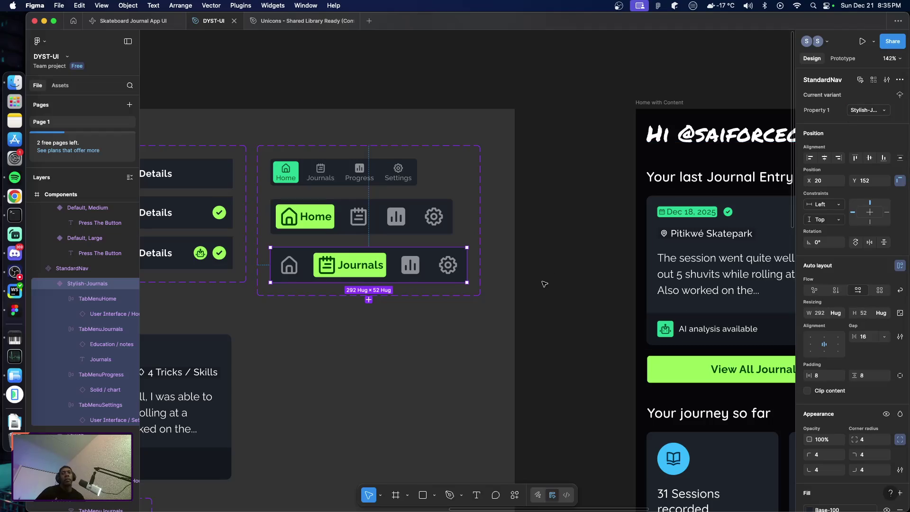
pyautogui.click(369, 300)
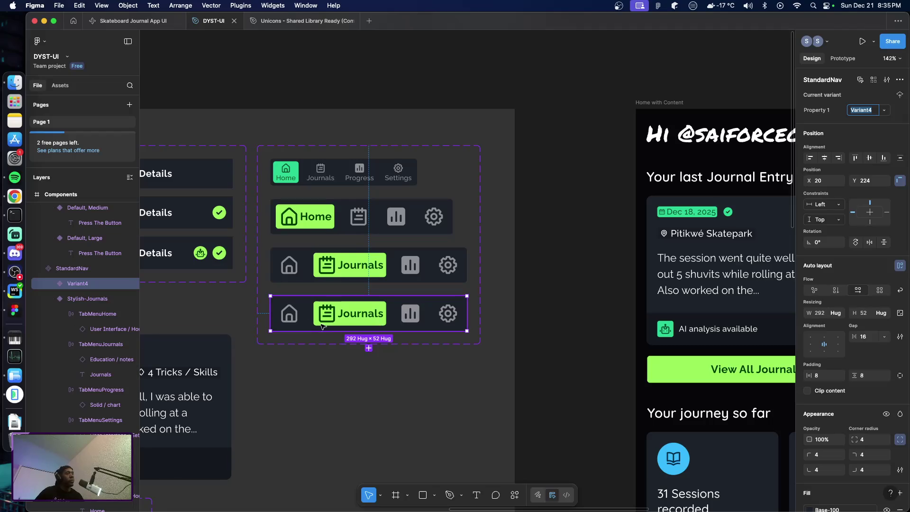
# Move the Journals label from the new variant's journals tab into its progress tab.
pyautogui.click(359, 317)
pyautogui.click(359, 316)
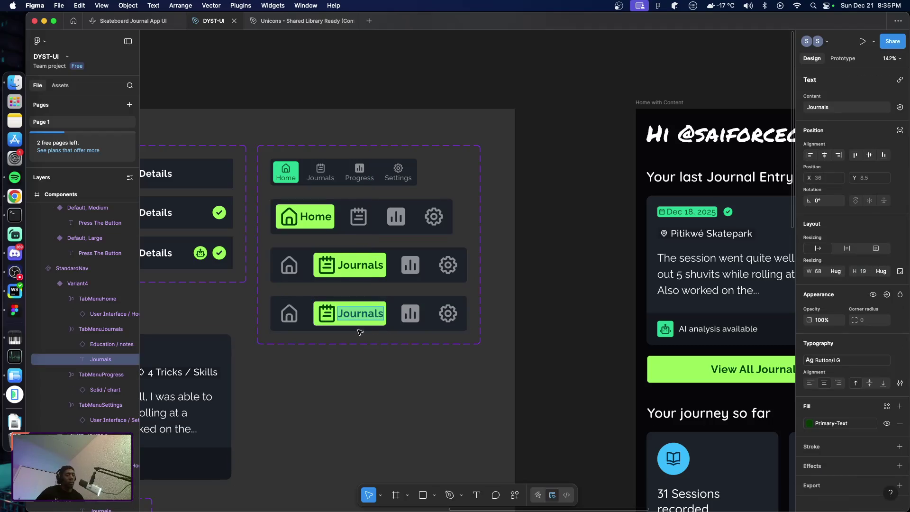
pyautogui.press('Delete')
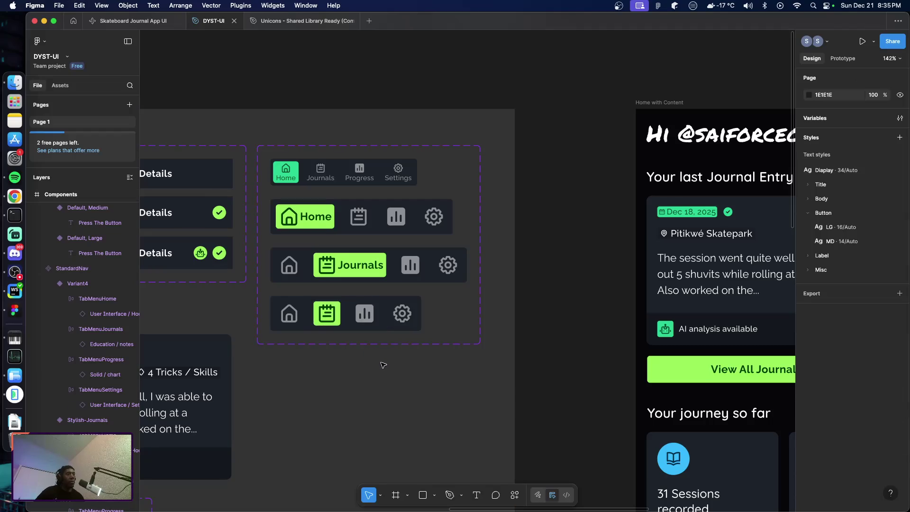
pyautogui.scroll(-3, 92, 360)
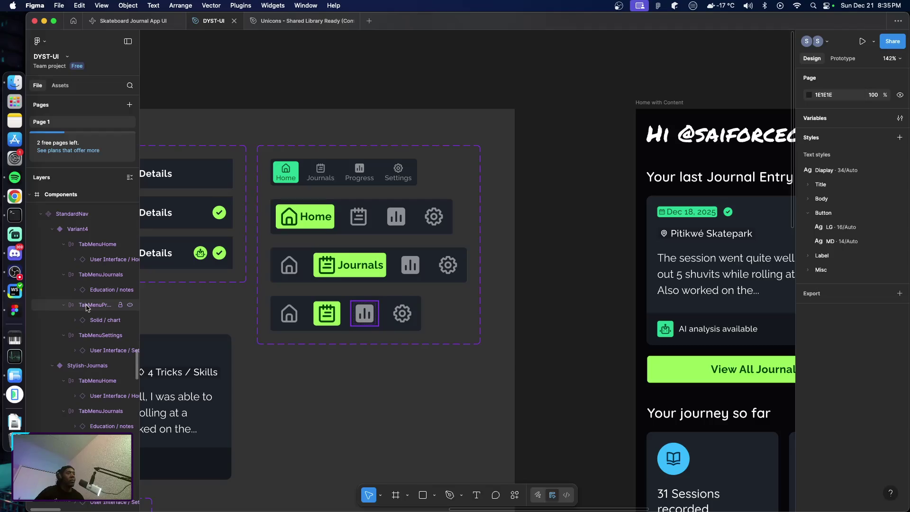
pyautogui.click(87, 308)
pyautogui.hotkey('ctrl', 'v')
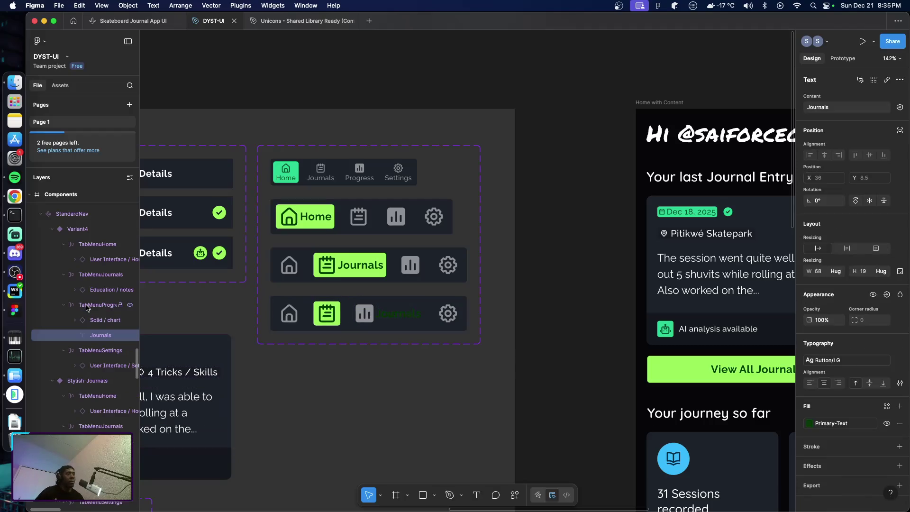
# Retype the moved label as 'Progression'.
pyautogui.click(97, 340)
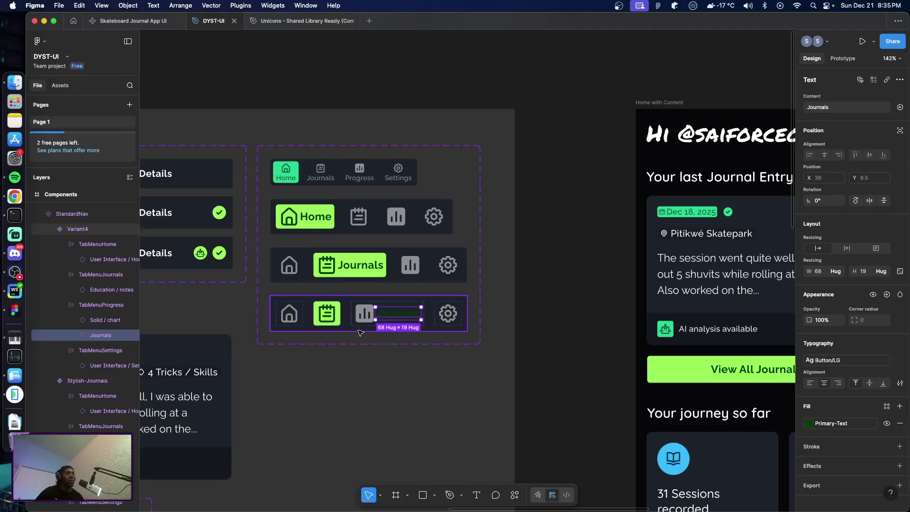
pyautogui.doubleClick(389, 315)
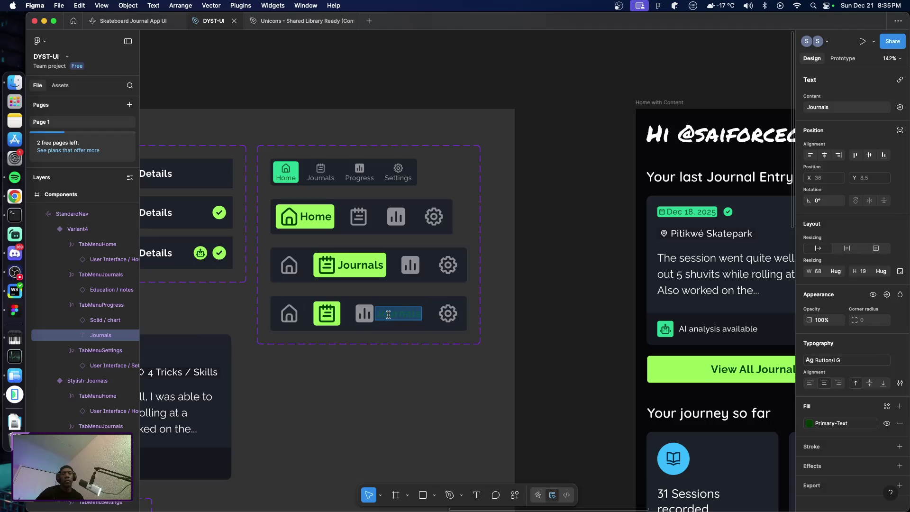
pyautogui.write('Progr')
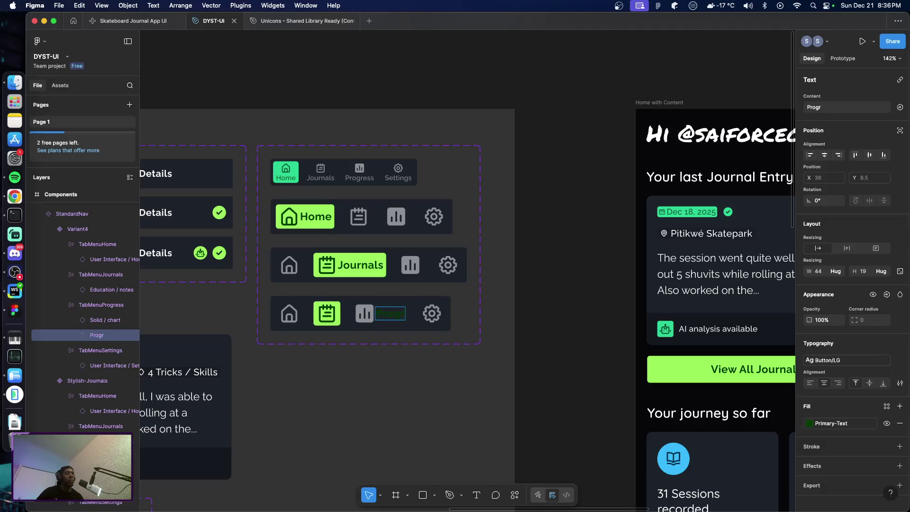
pyautogui.write('ession')
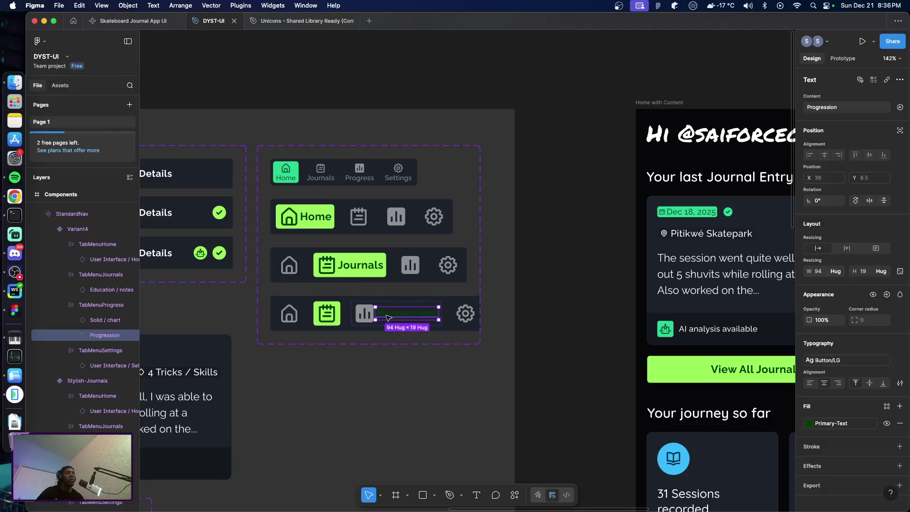
pyautogui.click(355, 358)
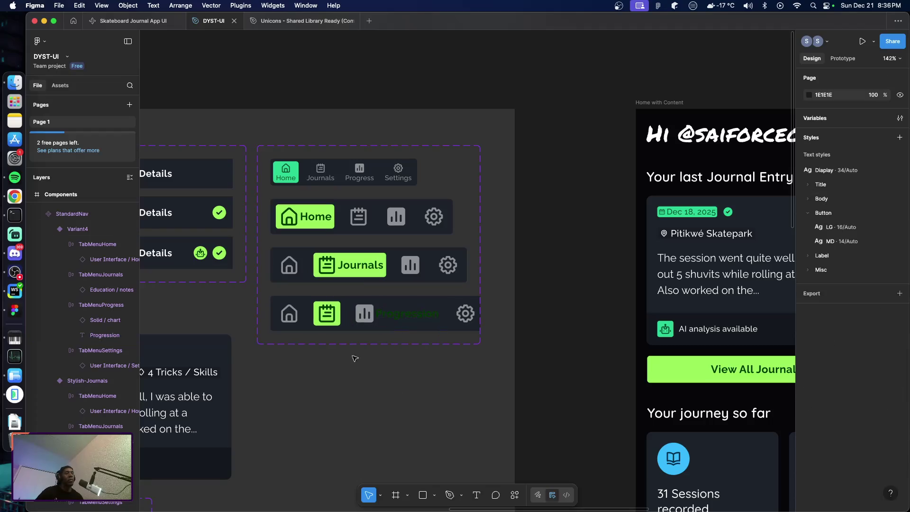
pyautogui.click(333, 327)
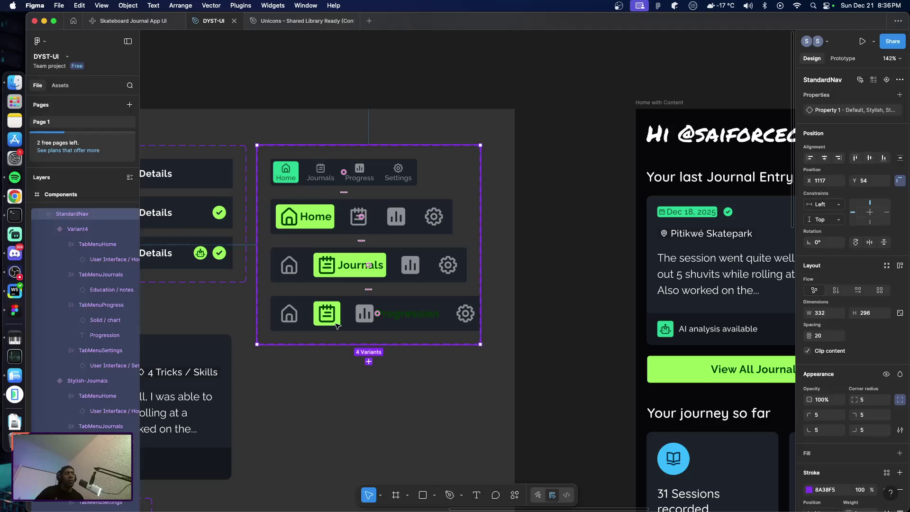
pyautogui.click(339, 323)
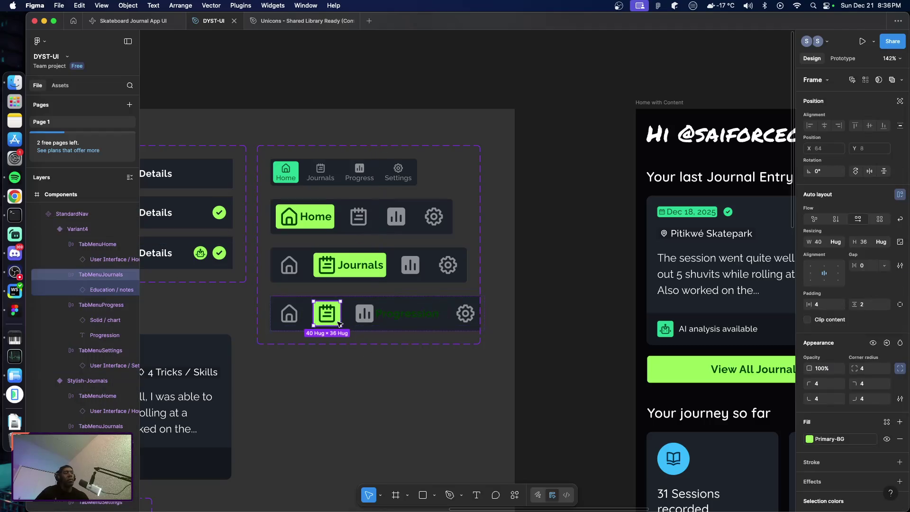
# Give the journals tab a Base-100 fill and a Menu/Inactive icon colour.
pyautogui.scroll(-3, 844, 440)
pyautogui.click(838, 342)
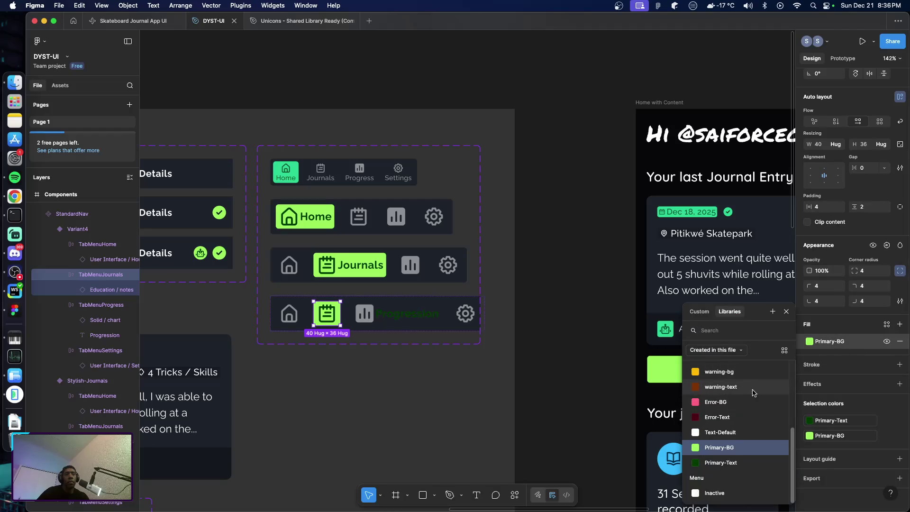
pyautogui.scroll(5, 752, 394)
pyautogui.click(730, 373)
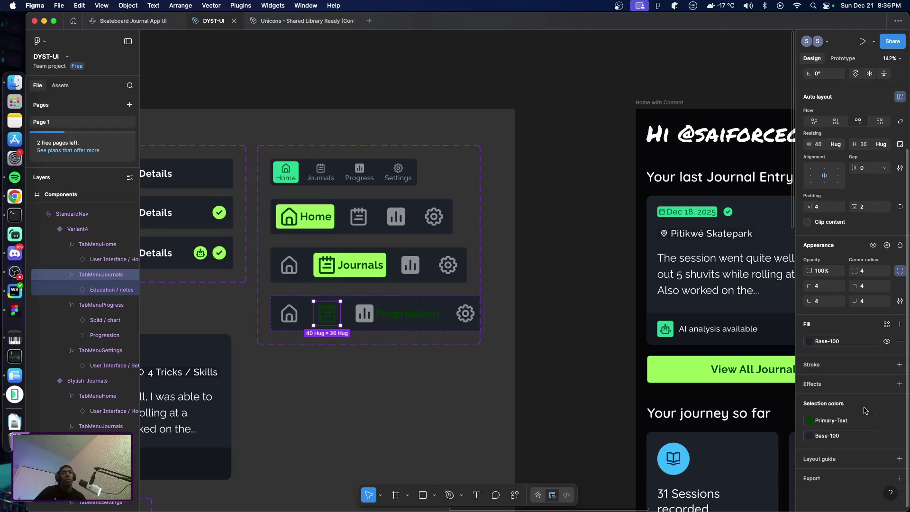
pyautogui.click(841, 423)
pyautogui.click(723, 493)
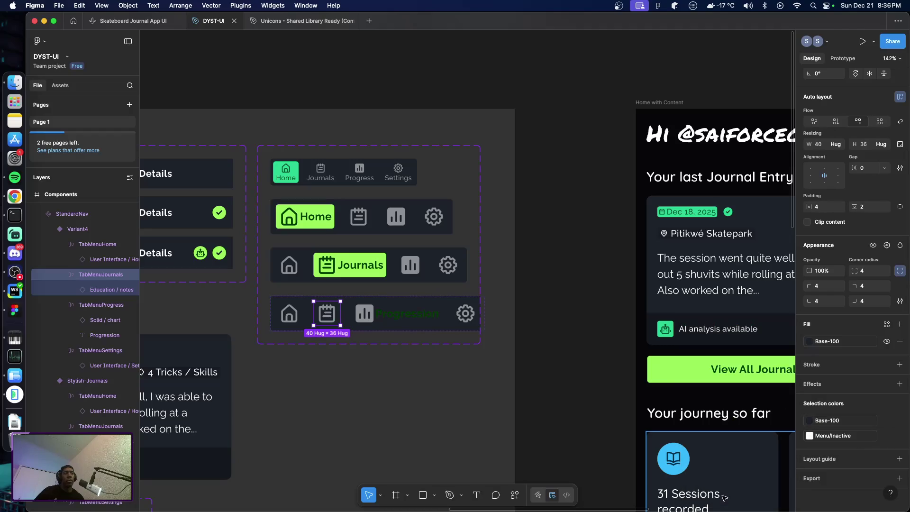
# Recolour the progress tab with the highlighted Primary-BG and Primary-Text styles.
pyautogui.click(413, 315)
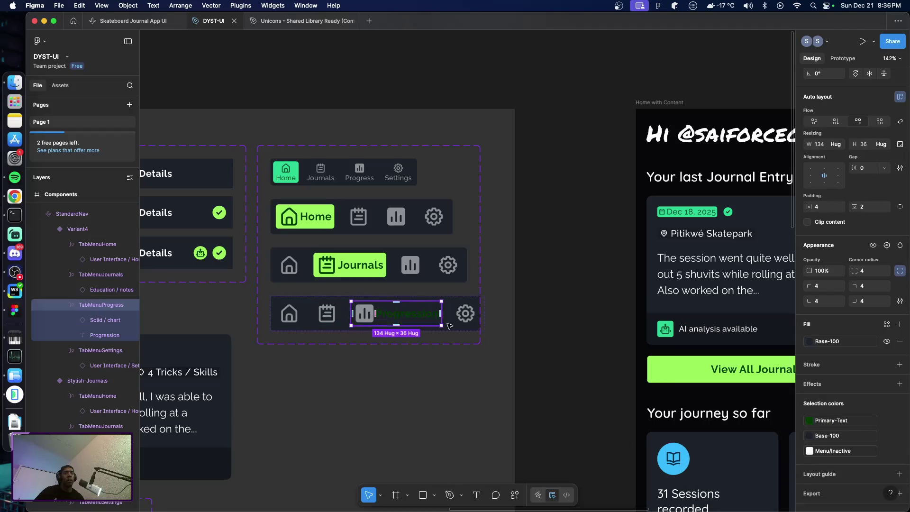
pyautogui.click(830, 448)
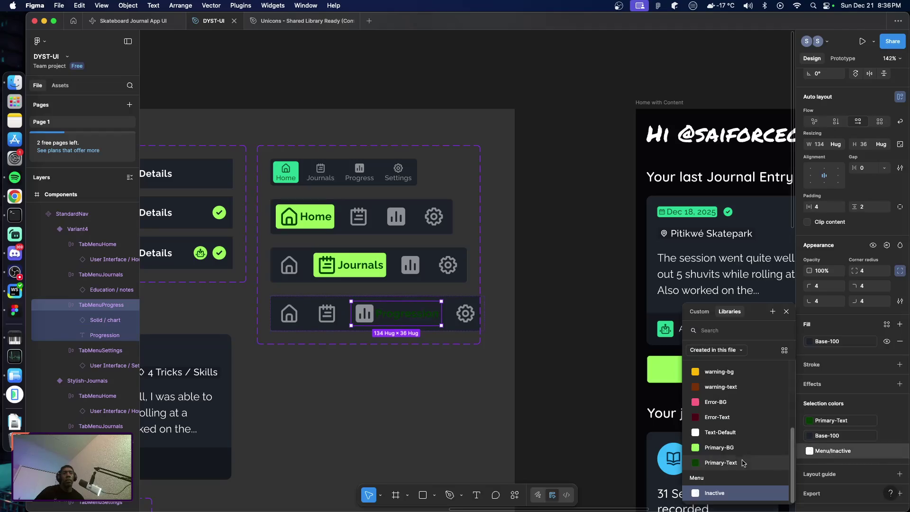
pyautogui.click(728, 463)
pyautogui.click(393, 393)
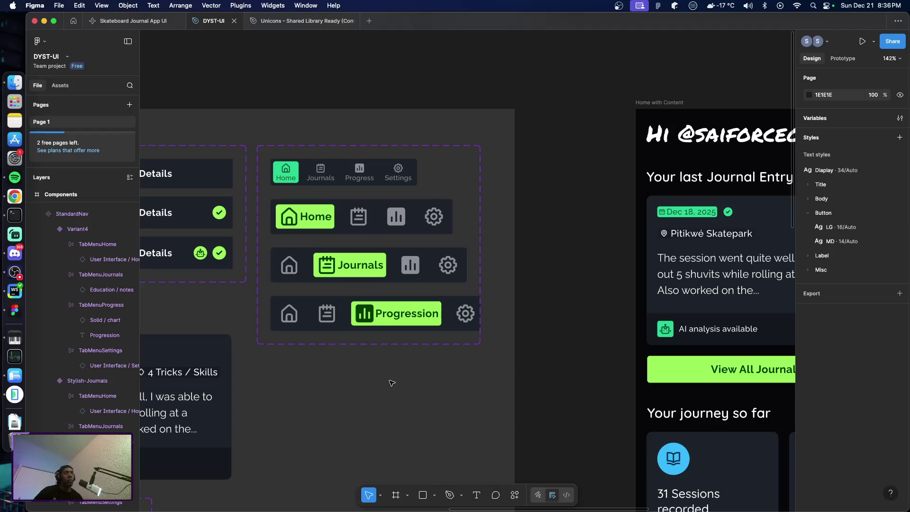
# Drag the StandardNav component set's right edge wider to fit its variants.
pyautogui.scroll(-2, 387, 378)
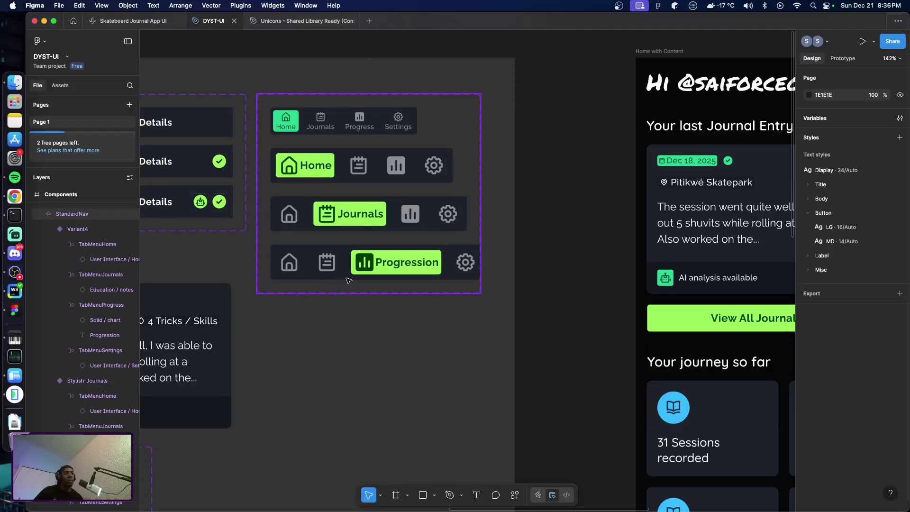
pyautogui.click(346, 278)
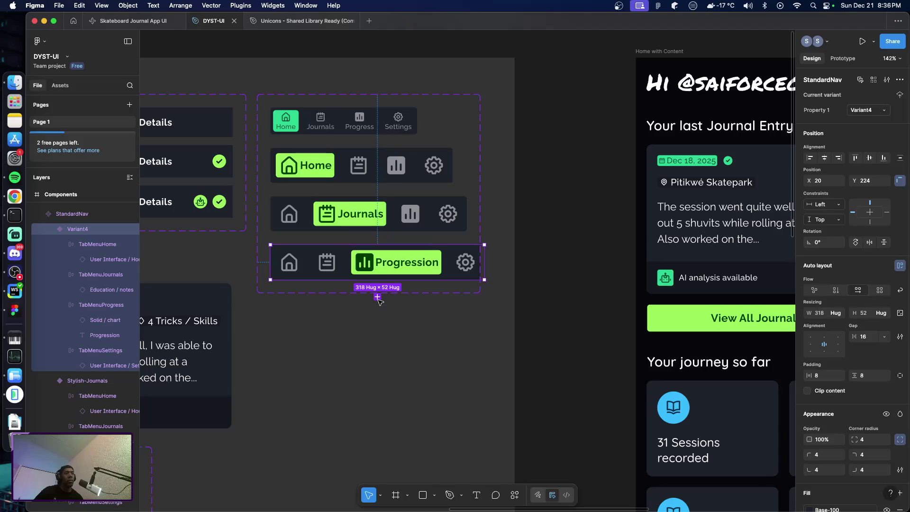
pyautogui.click(404, 334)
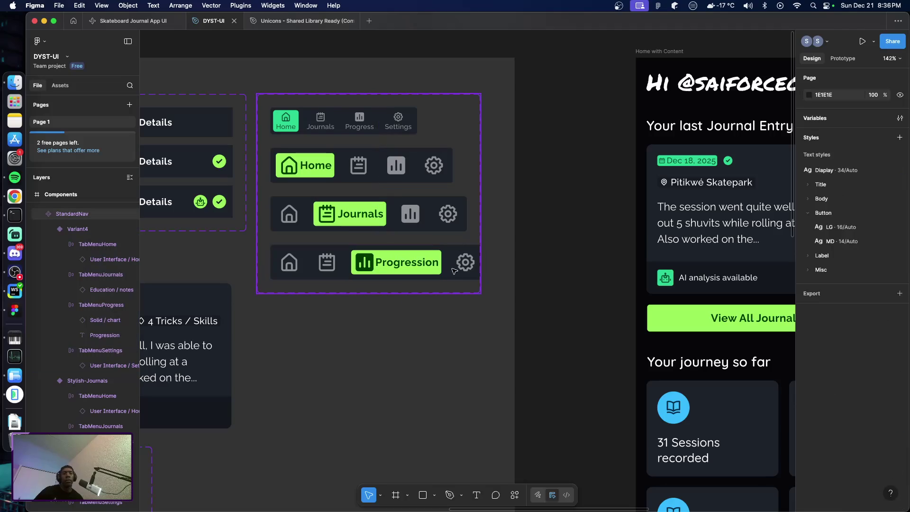
pyautogui.click(454, 245)
pyautogui.moveTo(481, 232); pyautogui.dragTo(497, 231)
pyautogui.click(344, 276)
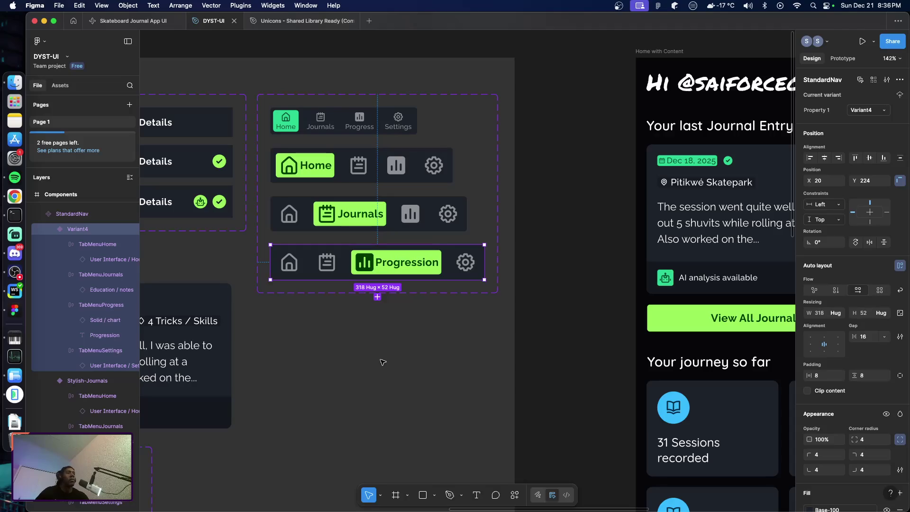
# Duplicate Variant4 and set its property value to Stylish-Progression.
pyautogui.click(377, 297)
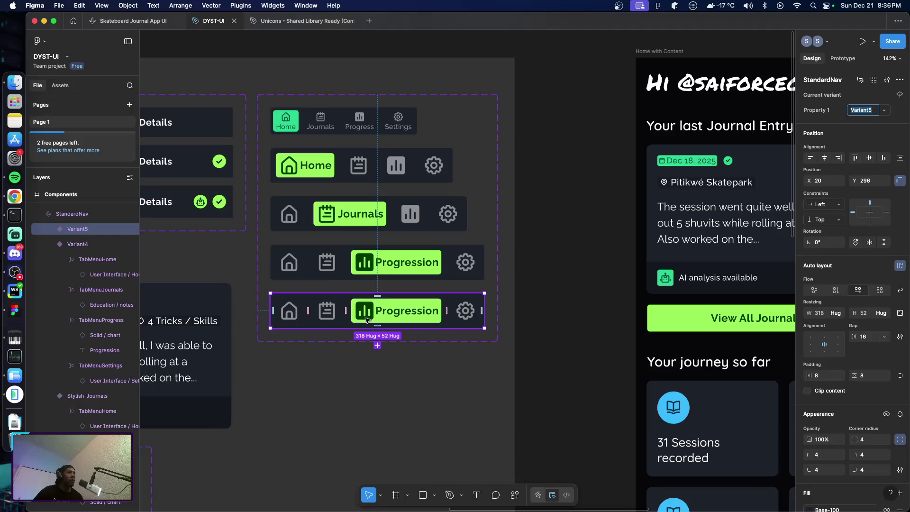
pyautogui.doubleClick(79, 245)
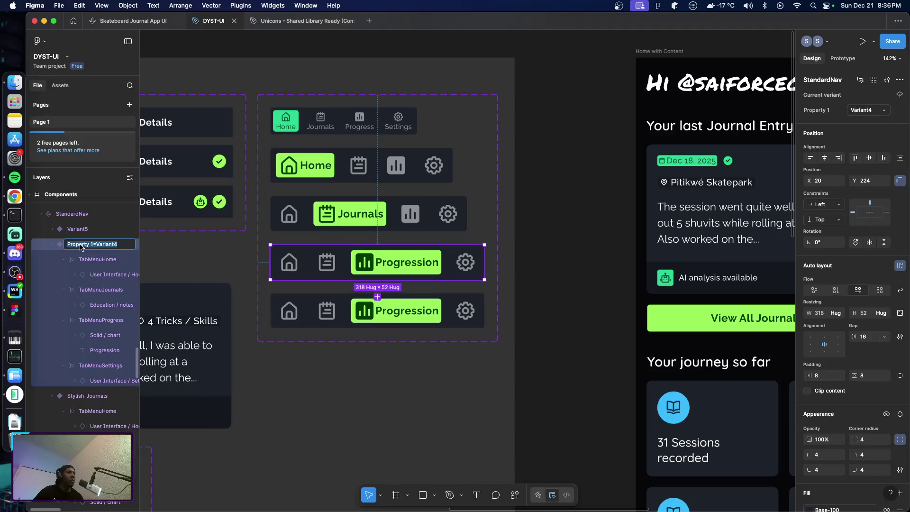
pyautogui.click(122, 244)
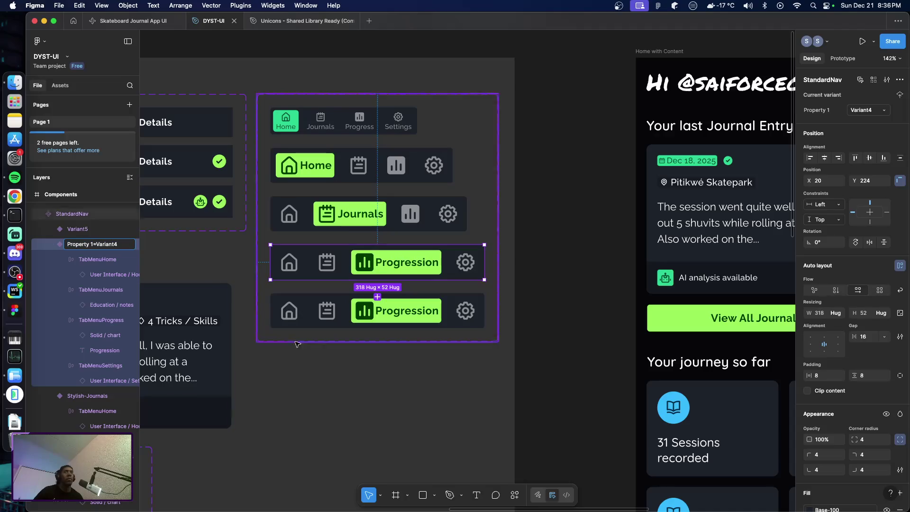
pyautogui.click(311, 422)
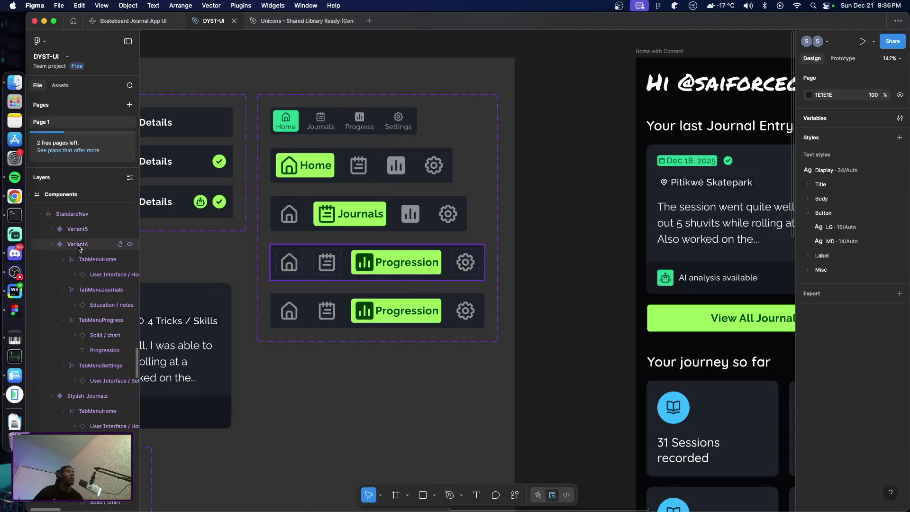
pyautogui.click(77, 244)
pyautogui.click(861, 114)
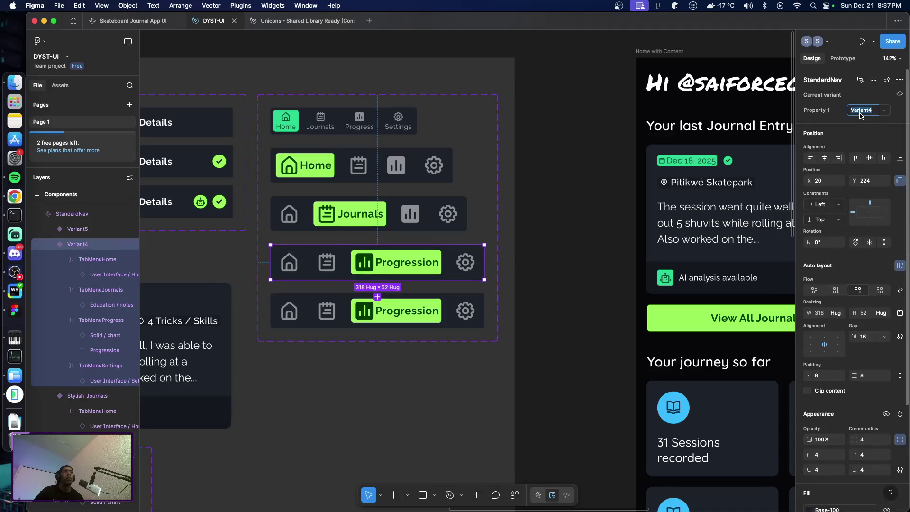
pyautogui.write('sty')
pyautogui.write('sty')
pyautogui.write('rogress')
pyautogui.press('Return')
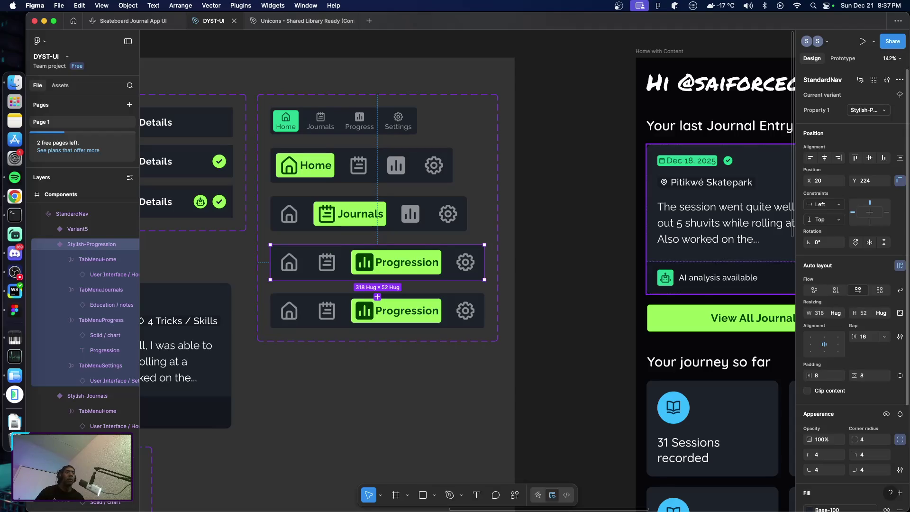
pyautogui.click(460, 364)
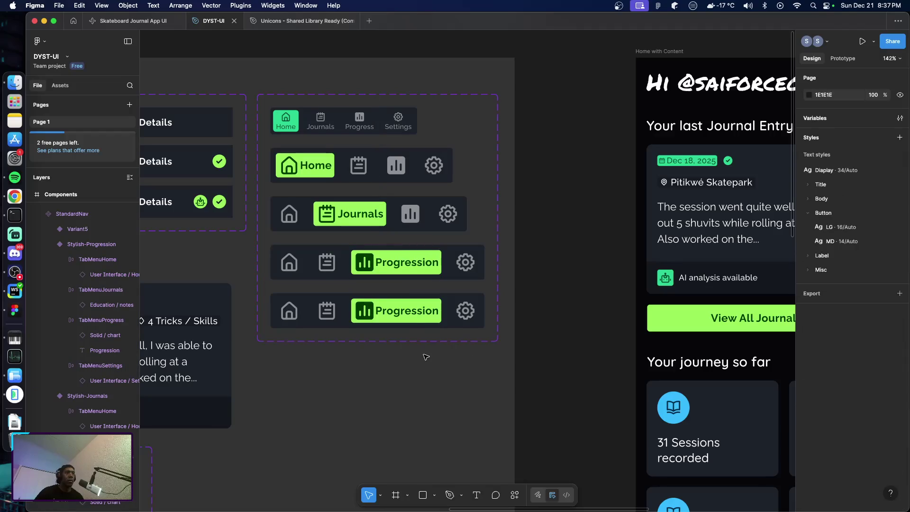
# Name the copied variant's property value Stylish-Settings.
pyautogui.click(401, 323)
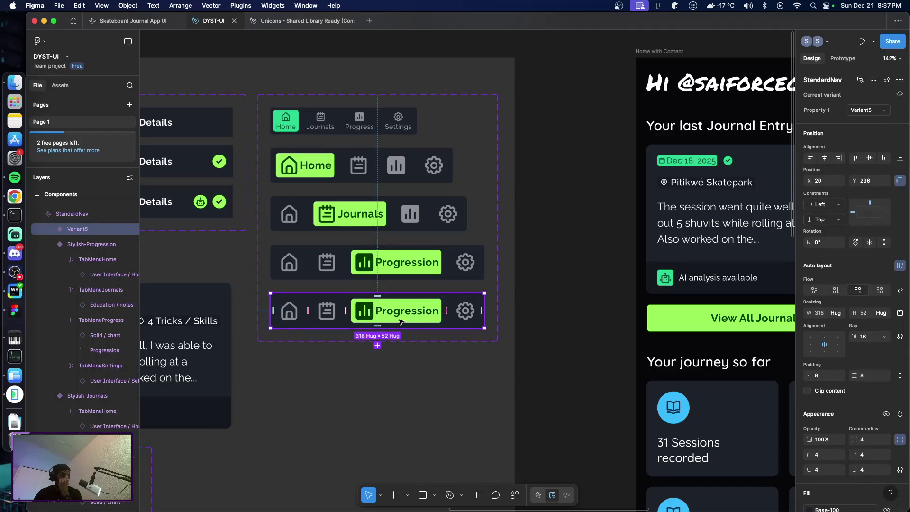
pyautogui.click(860, 110)
pyautogui.write('style')
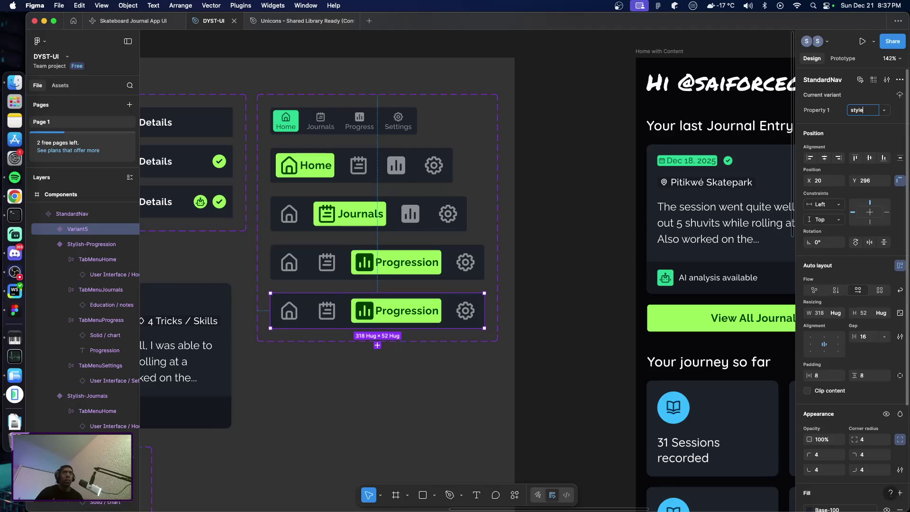
pyautogui.write('y')
pyautogui.write('Settings')
pyautogui.press('Return')
pyautogui.click(427, 373)
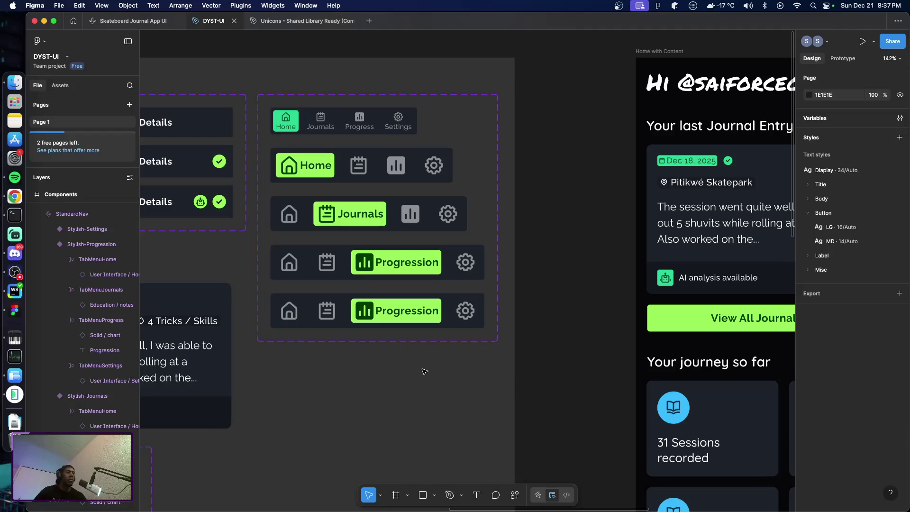
# Move the Progression label into the Settings tab and retype it as 'Settings'.
pyautogui.click(52, 229)
pyautogui.click(386, 314)
pyautogui.click(386, 315)
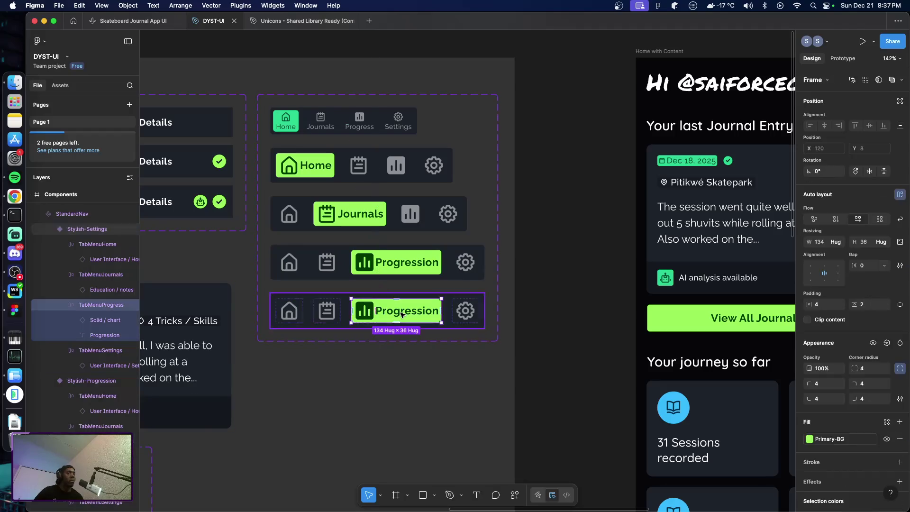
pyautogui.click(387, 315)
pyautogui.press('Delete')
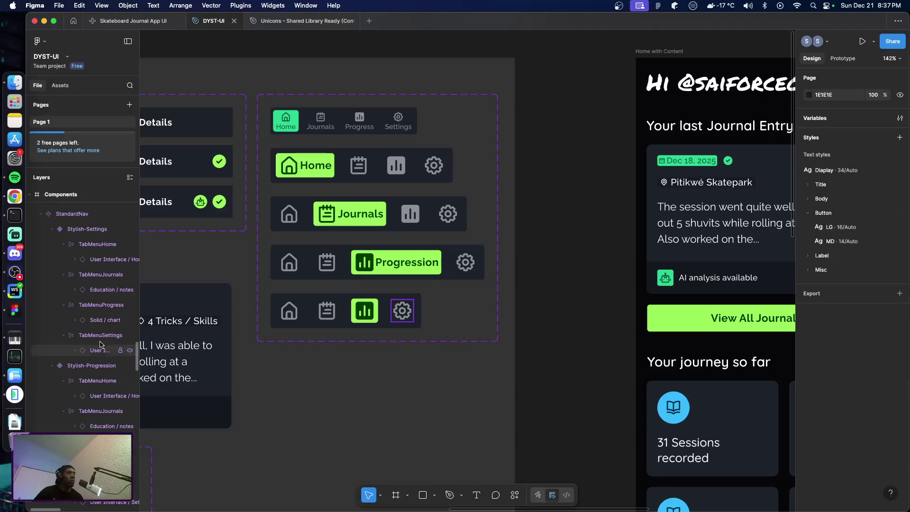
pyautogui.click(99, 337)
pyautogui.press('super+v')
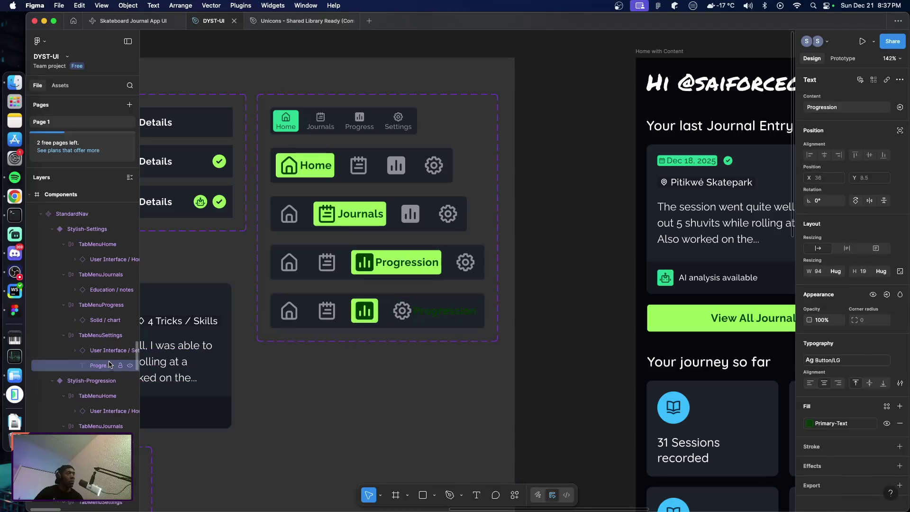
pyautogui.doubleClick(433, 315)
pyautogui.write('Settings')
pyautogui.press('Escape')
pyautogui.click(393, 376)
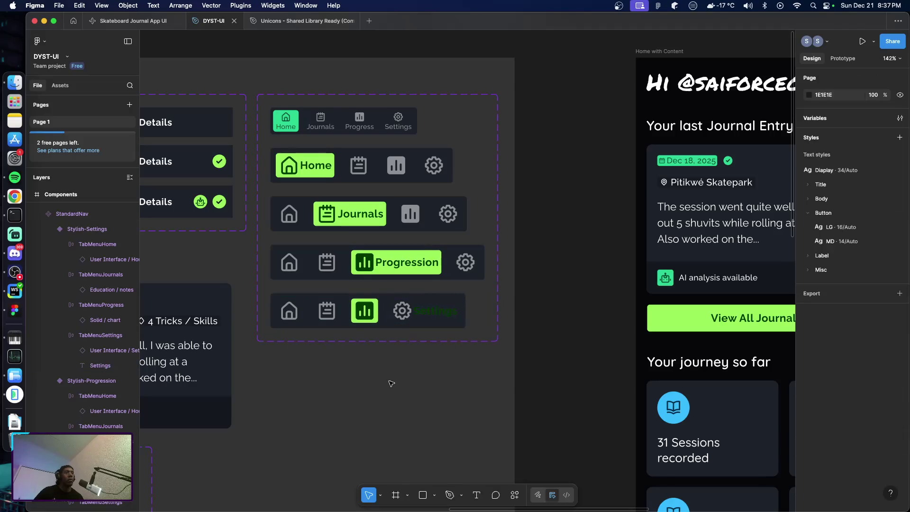
# Give the Progress tab a Base-100 fill and a Primary-BG chart icon.
pyautogui.click(376, 323)
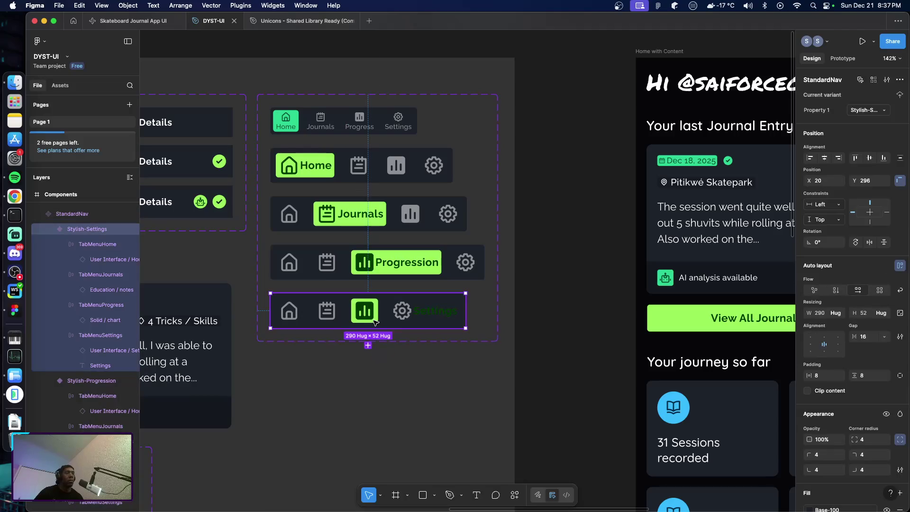
pyautogui.click(375, 322)
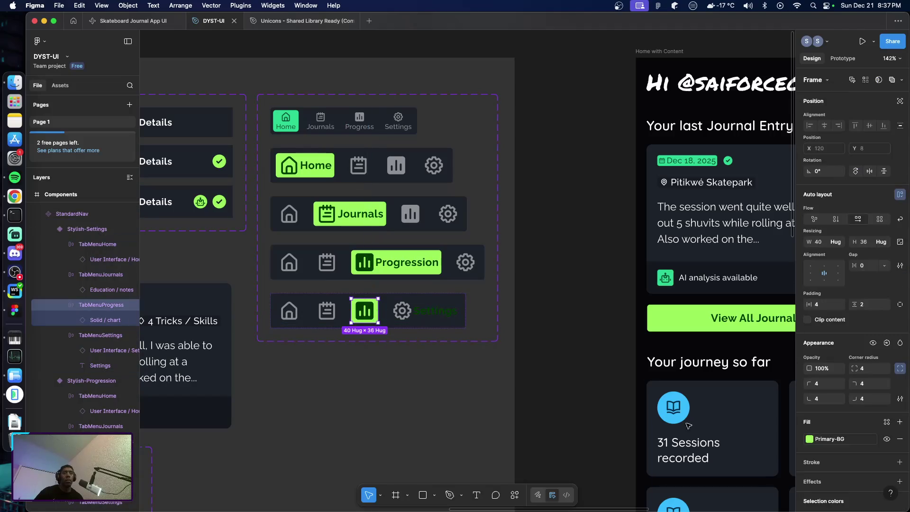
pyautogui.click(834, 439)
pyautogui.scroll(3, 740, 398)
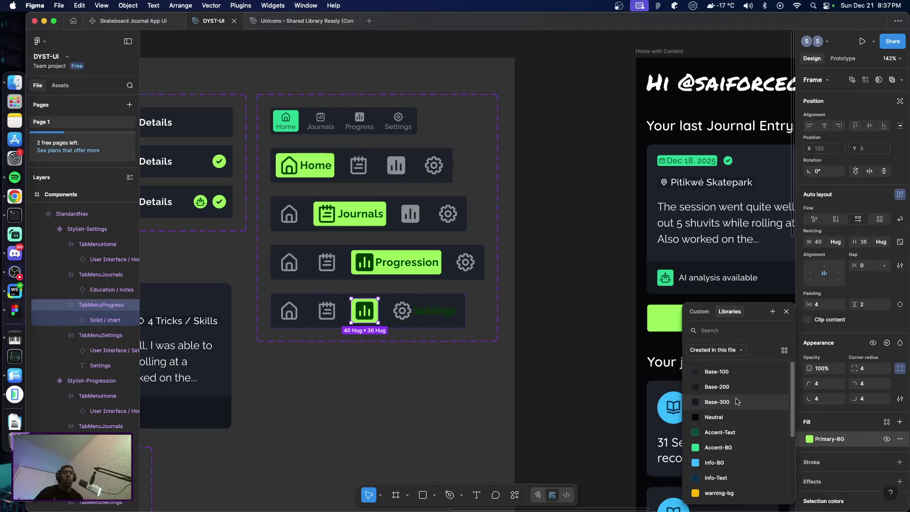
pyautogui.click(755, 374)
pyautogui.scroll(-5, 848, 379)
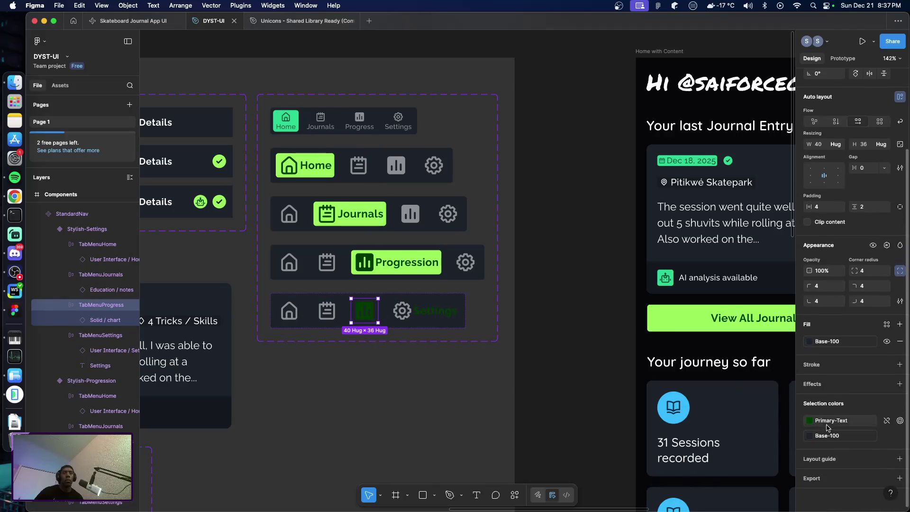
pyautogui.click(809, 420)
pyautogui.click(740, 448)
# Colour the Settings gear and label Primary-Text and its tab background lime Primary-BG.
pyautogui.click(419, 313)
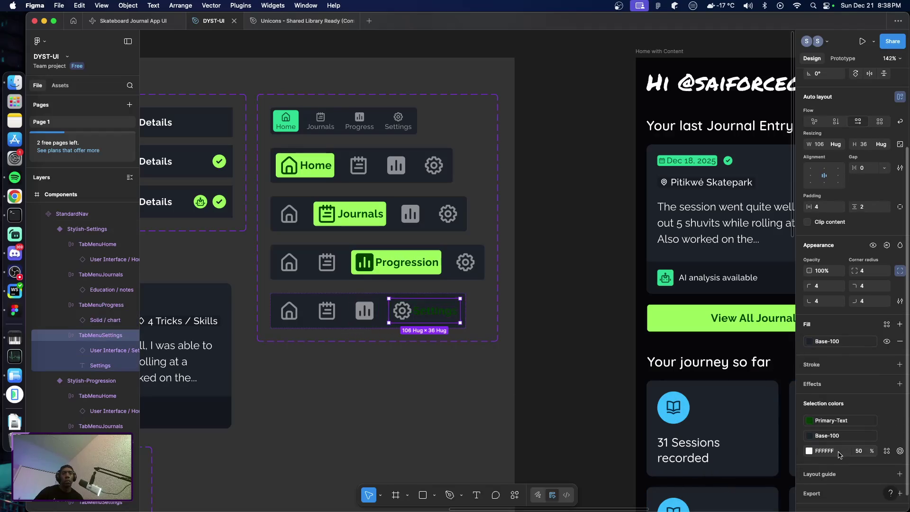
pyautogui.click(810, 451)
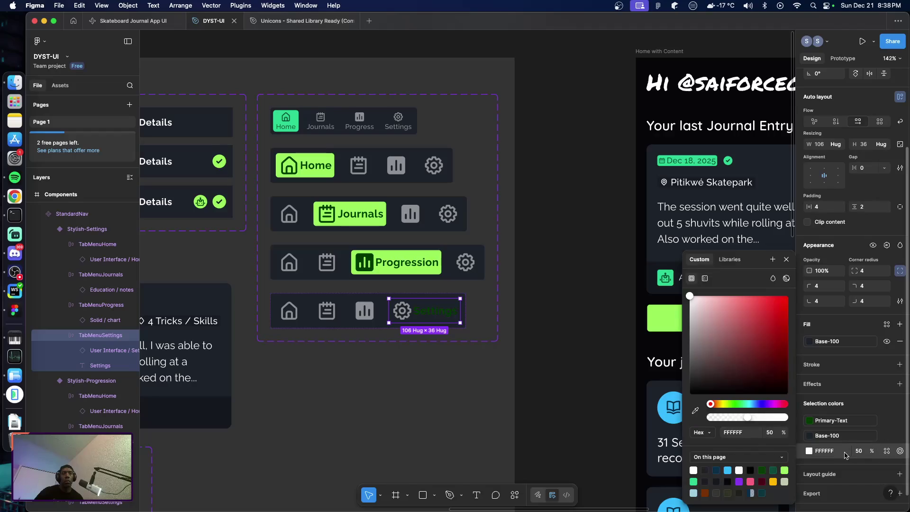
pyautogui.click(887, 450)
pyautogui.scroll(-5, 734, 462)
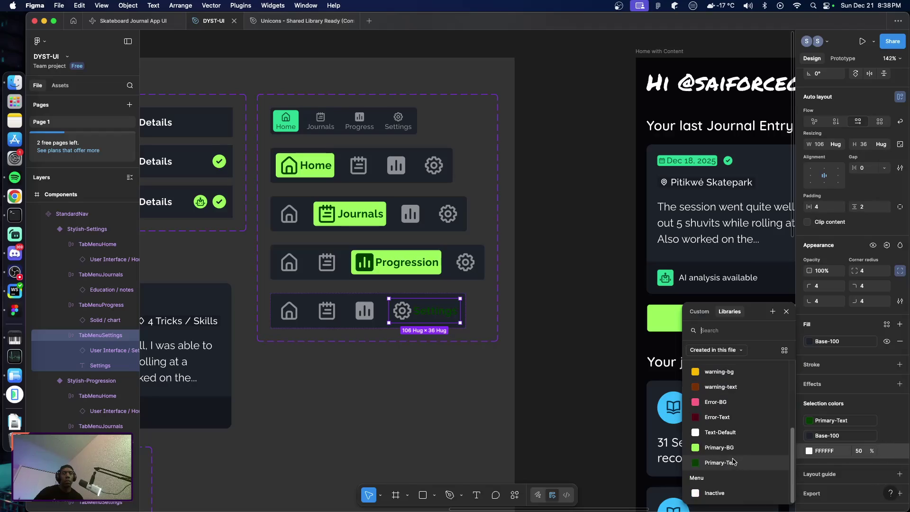
pyautogui.click(732, 463)
pyautogui.click(830, 436)
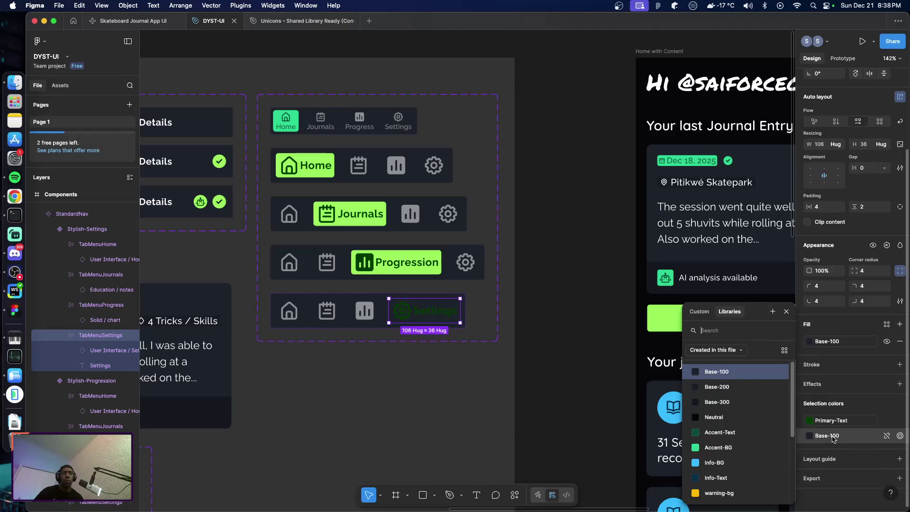
pyautogui.scroll(-5, 757, 439)
pyautogui.click(730, 457)
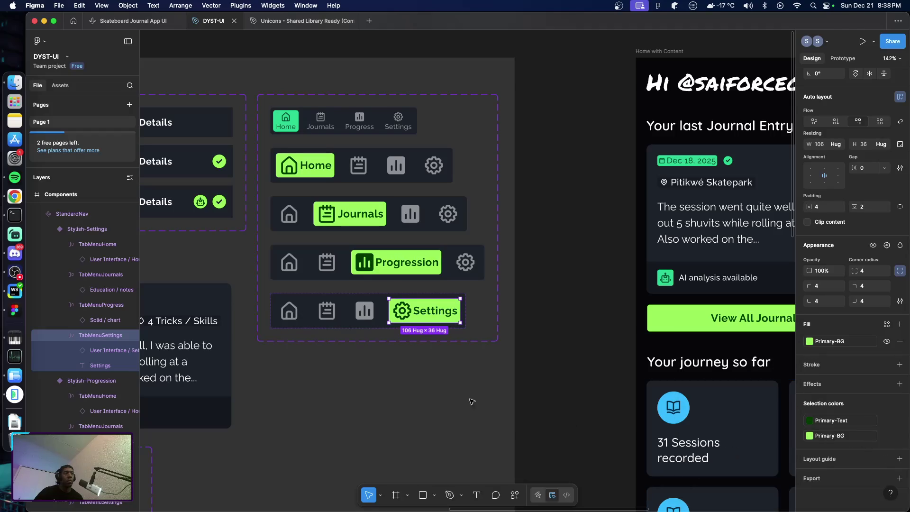
pyautogui.click(457, 401)
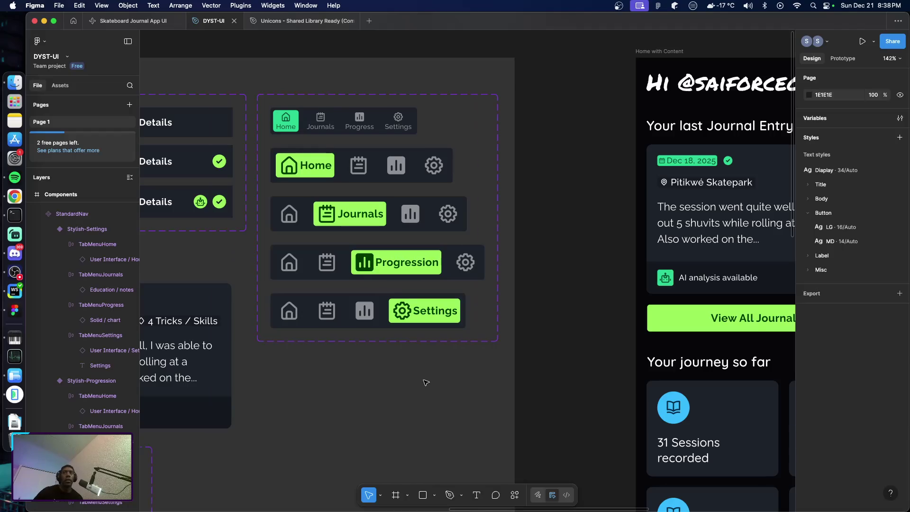
# Pan across the canvas to the Home with Content and Home without Content frames.
pyautogui.hscroll(6, 423, 380)
pyautogui.hscroll(5, 388, 372)
pyautogui.hscroll(-3, 386, 369)
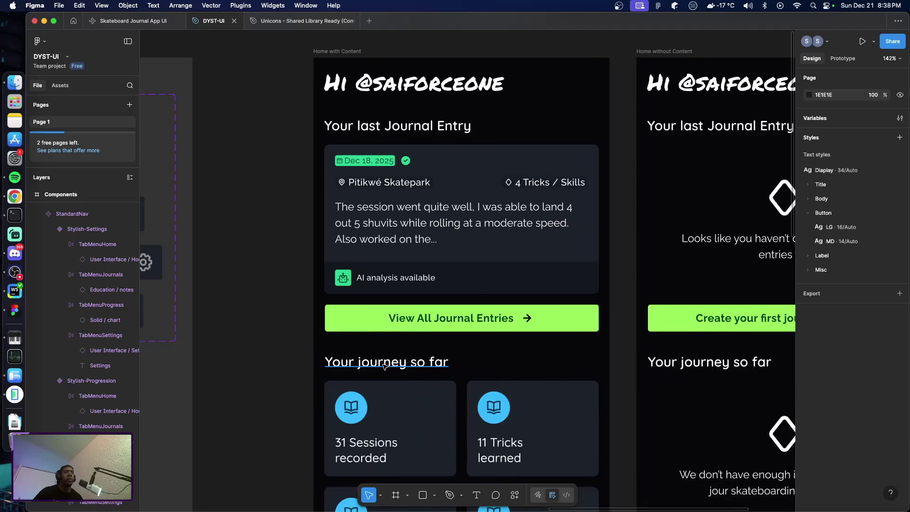
pyautogui.scroll(-10, 386, 367)
pyautogui.scroll(-1, 384, 362)
pyautogui.scroll(1, 397, 351)
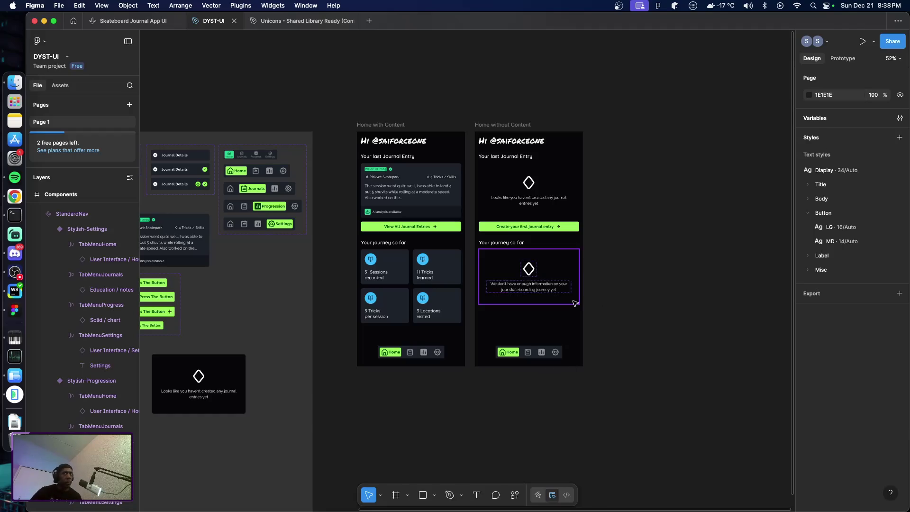
pyautogui.hscroll(-5, 407, 280)
pyautogui.hscroll(3, 412, 281)
pyautogui.hscroll(2, 413, 281)
pyautogui.hscroll(2, 422, 284)
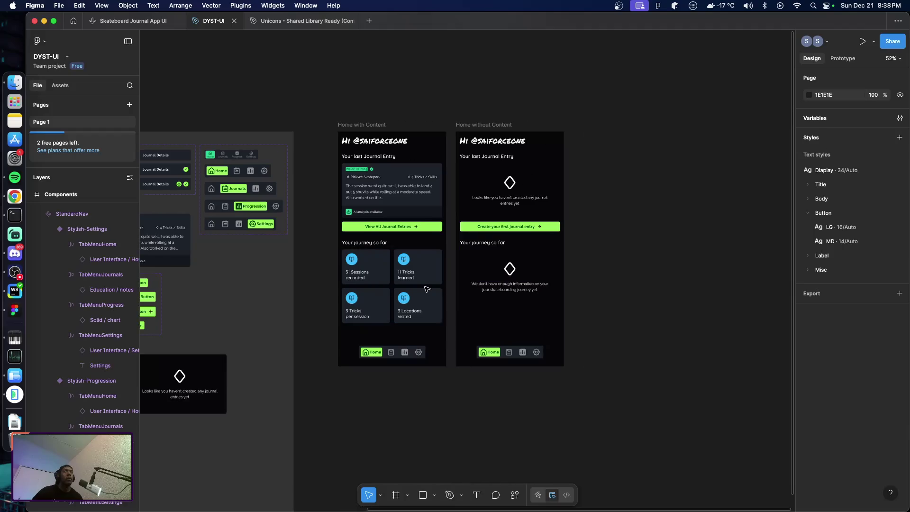
pyautogui.hscroll(2, 426, 286)
pyautogui.hscroll(-2, 427, 287)
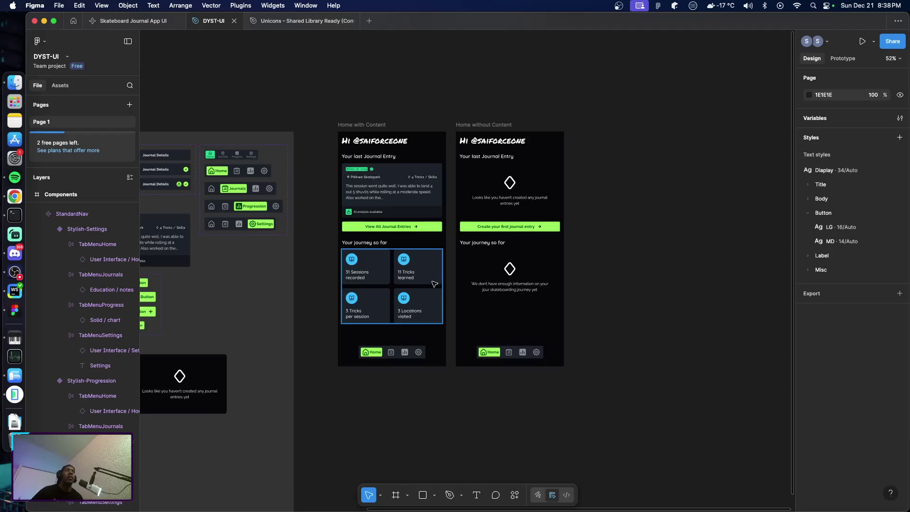
pyautogui.hscroll(4, 436, 286)
pyautogui.hscroll(-5, 440, 290)
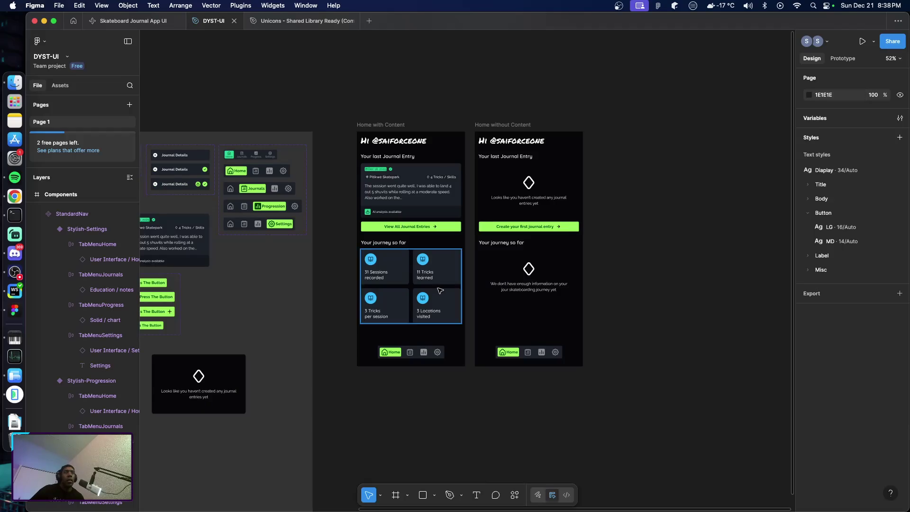
pyautogui.hscroll(-8, 438, 289)
pyautogui.hscroll(-4, 436, 289)
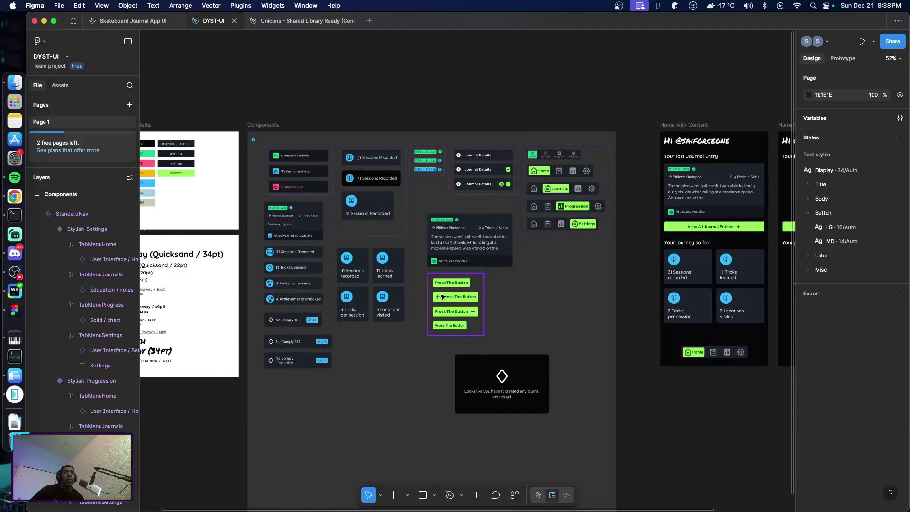
pyautogui.hscroll(1, 446, 297)
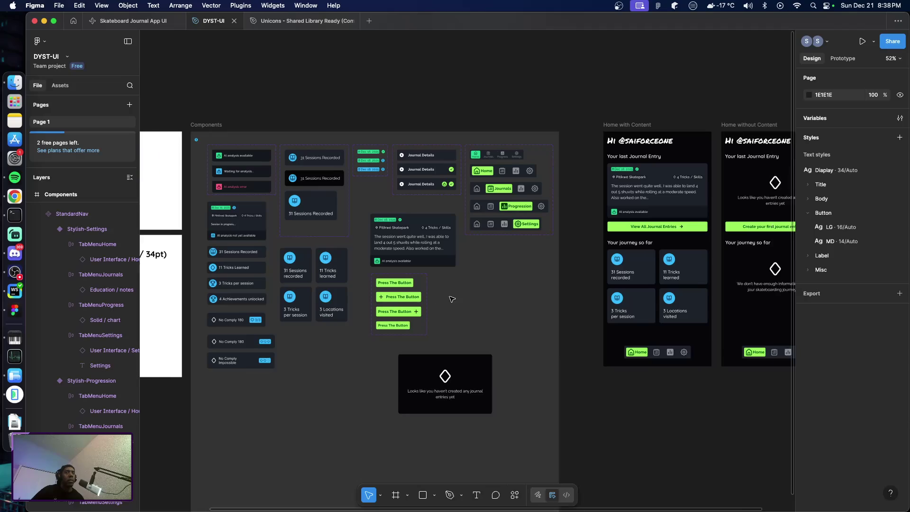
pyautogui.hscroll(4, 451, 299)
pyautogui.hscroll(3, 454, 299)
pyautogui.hscroll(3, 453, 301)
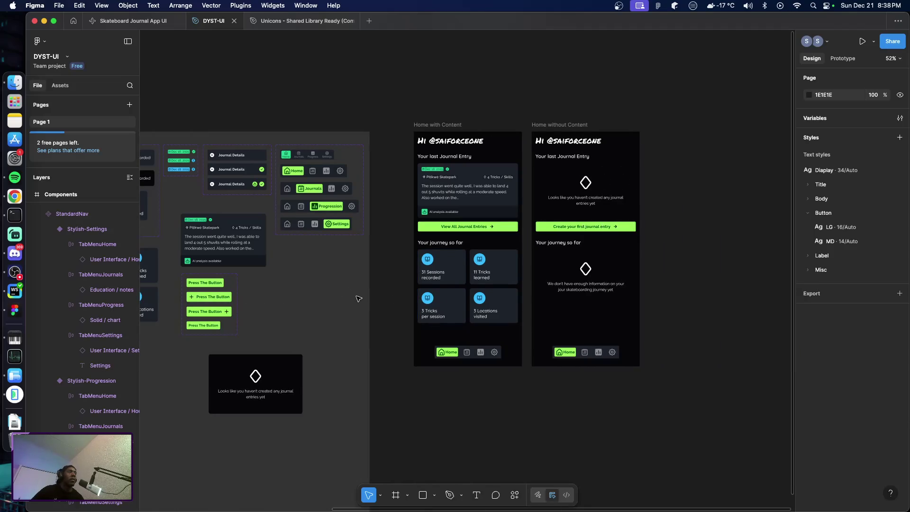
pyautogui.press('super+Tab')
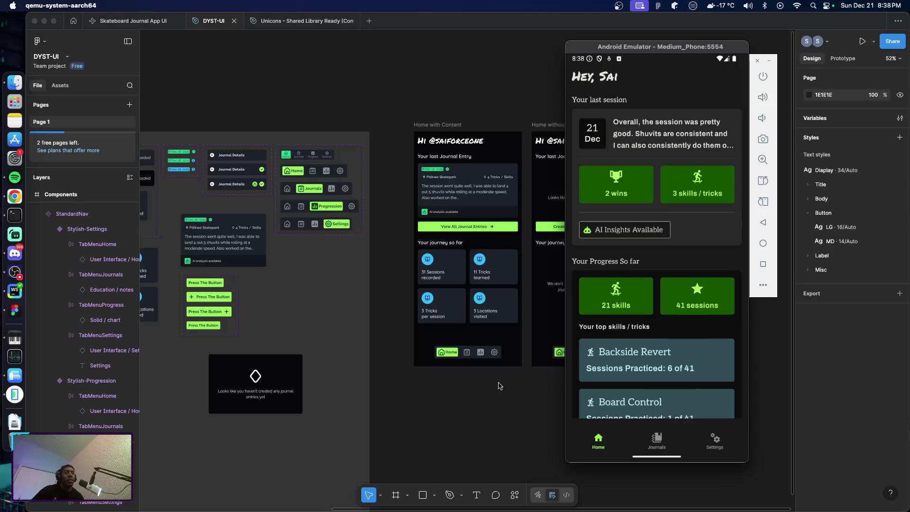
# Scroll the emulator's home screen to compare its cards and top skills with the Figma designs.
pyautogui.hscroll(5, 497, 386)
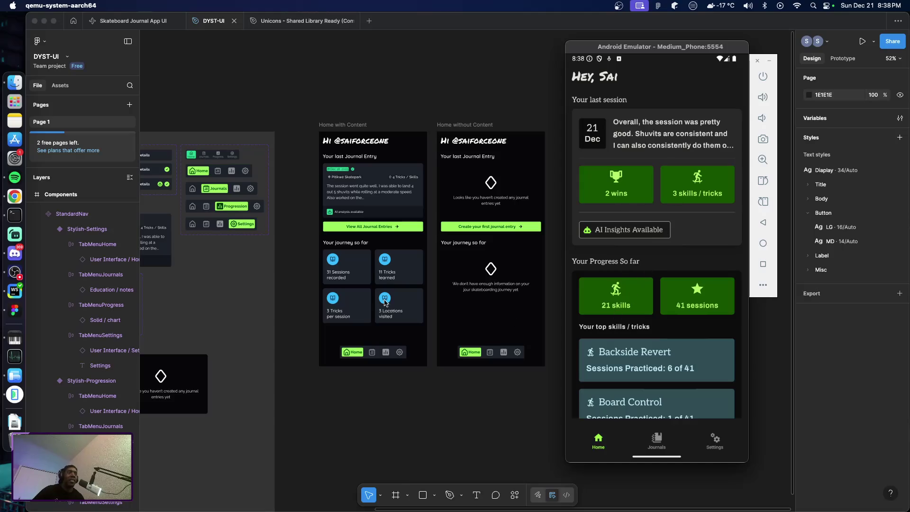
pyautogui.scroll(5, 385, 301)
pyautogui.scroll(-2, 385, 301)
pyautogui.scroll(-2, 386, 302)
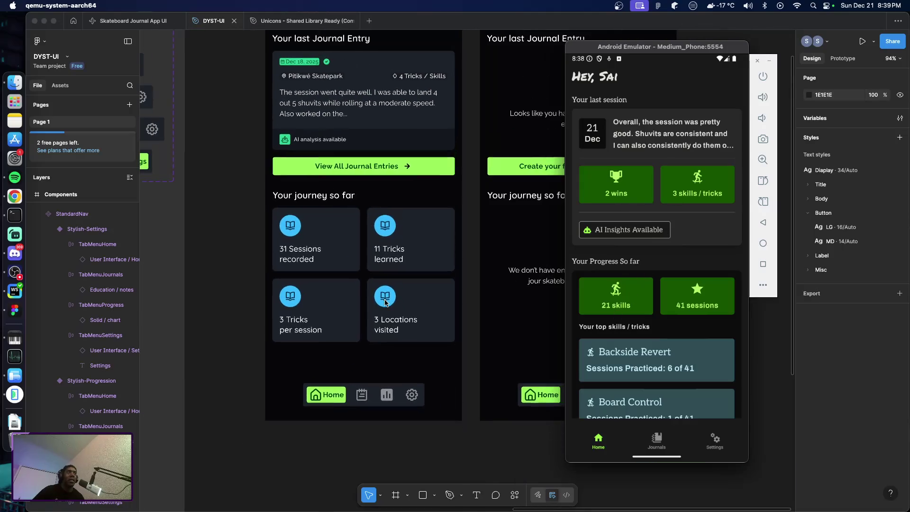
pyautogui.scroll(-1, 387, 304)
pyautogui.scroll(-1, 386, 304)
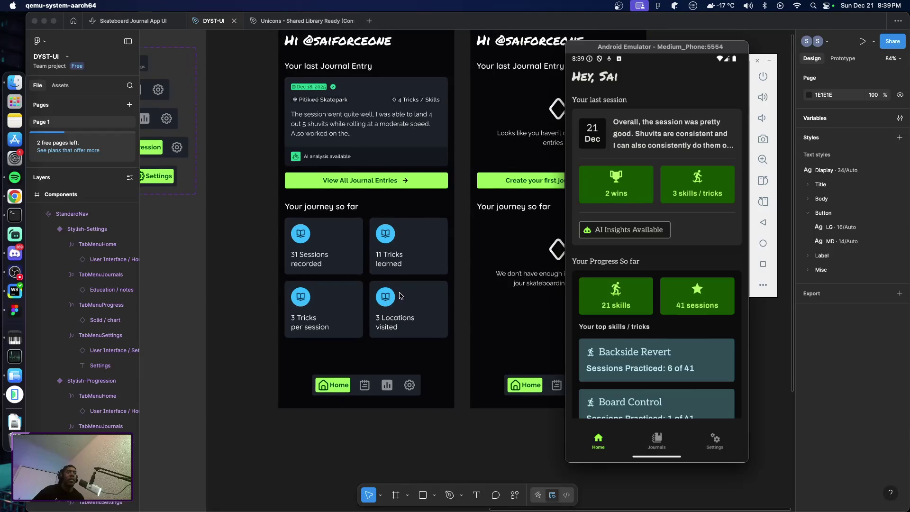
pyautogui.scroll(-1, 401, 297)
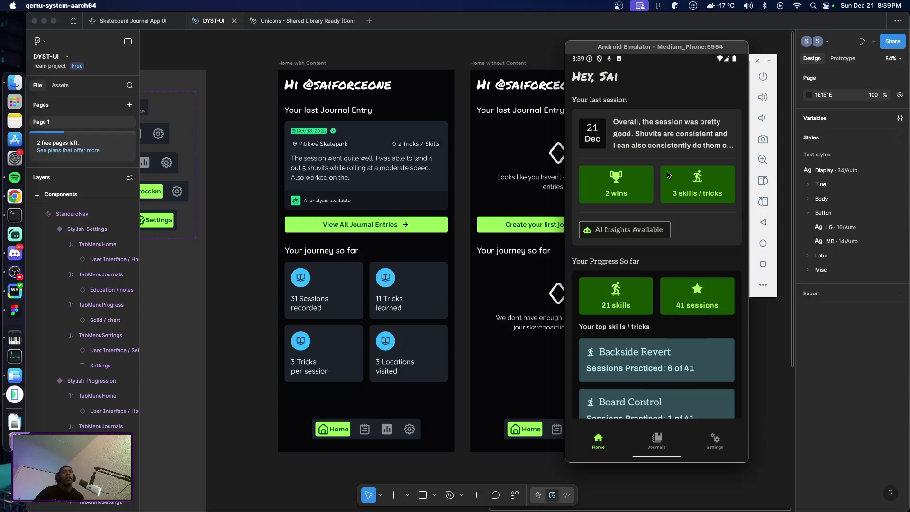
pyautogui.scroll(-3, 690, 261)
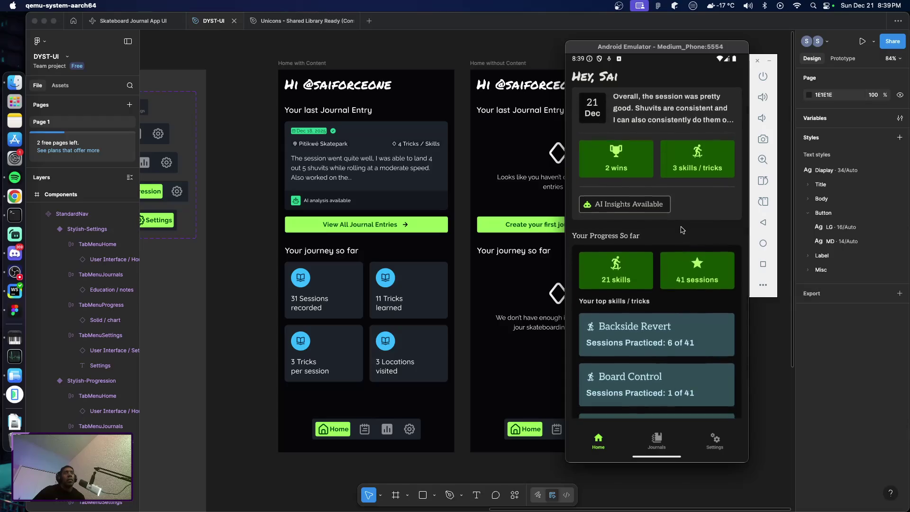
pyautogui.scroll(5, 670, 250)
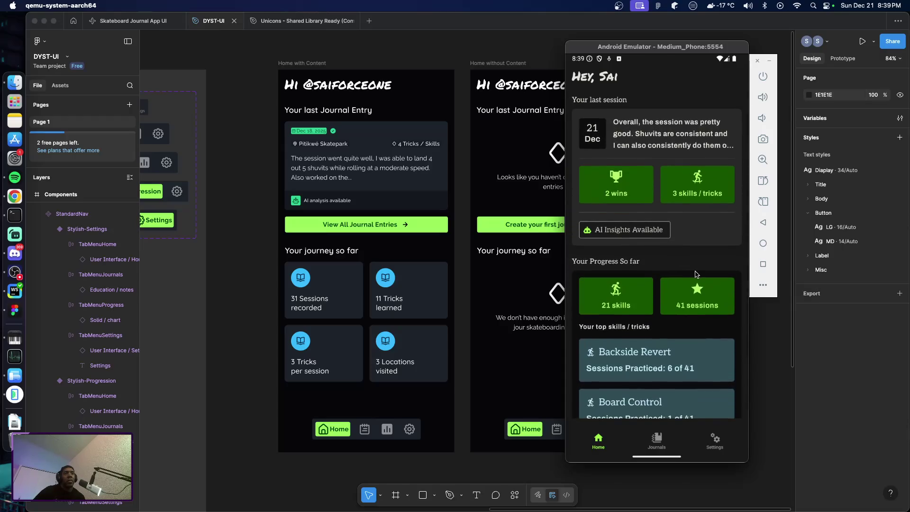
pyautogui.scroll(-3, 690, 271)
pyautogui.scroll(5, 683, 266)
pyautogui.scroll(-3, 648, 226)
pyautogui.scroll(3, 658, 256)
pyautogui.scroll(3, 347, 216)
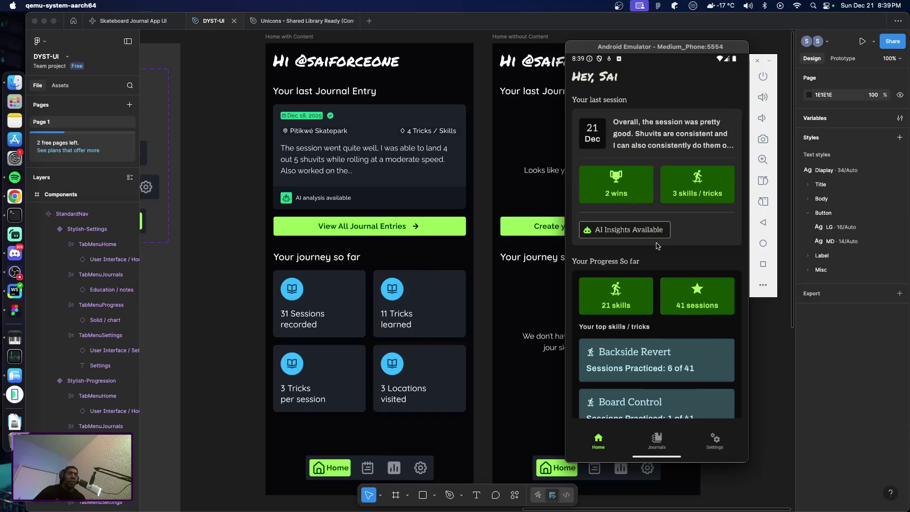
pyautogui.scroll(-5, 689, 286)
pyautogui.scroll(5, 649, 259)
pyautogui.press('super+Tab')
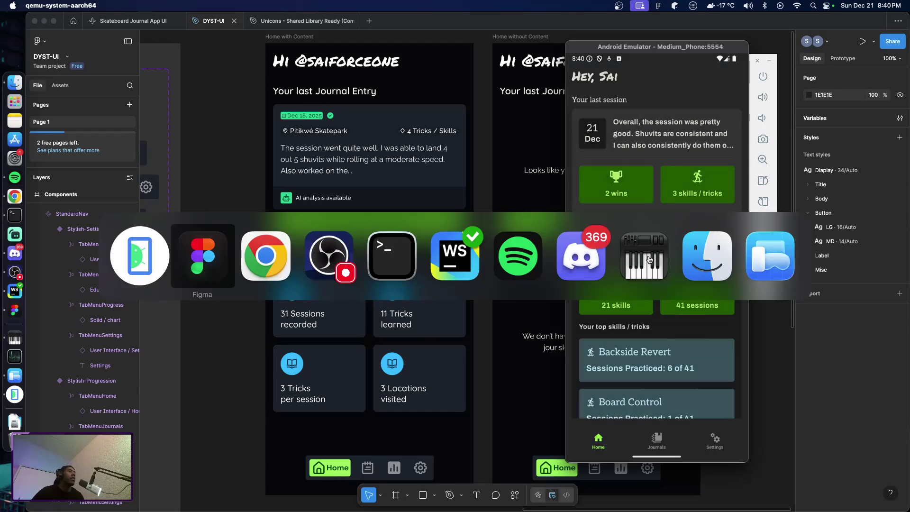
# Switch to the Linear DYST backlog and pin its browser tab.
pyautogui.press('super+Tab')
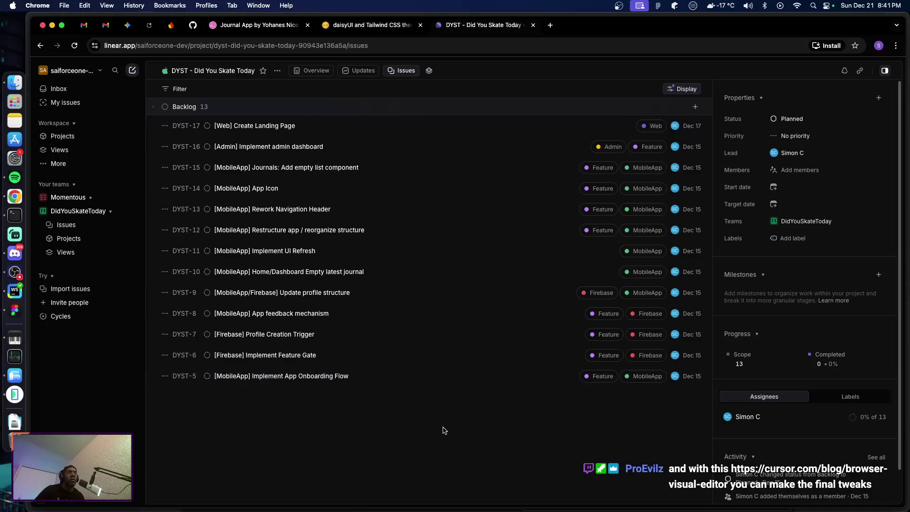
pyautogui.press('super+Tab')
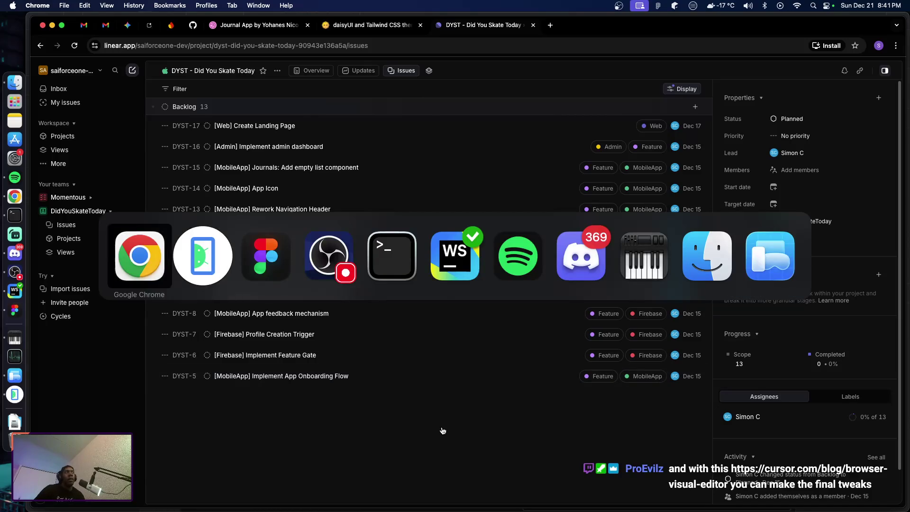
pyautogui.press('super+shift+Tab')
pyautogui.rightClick(473, 29)
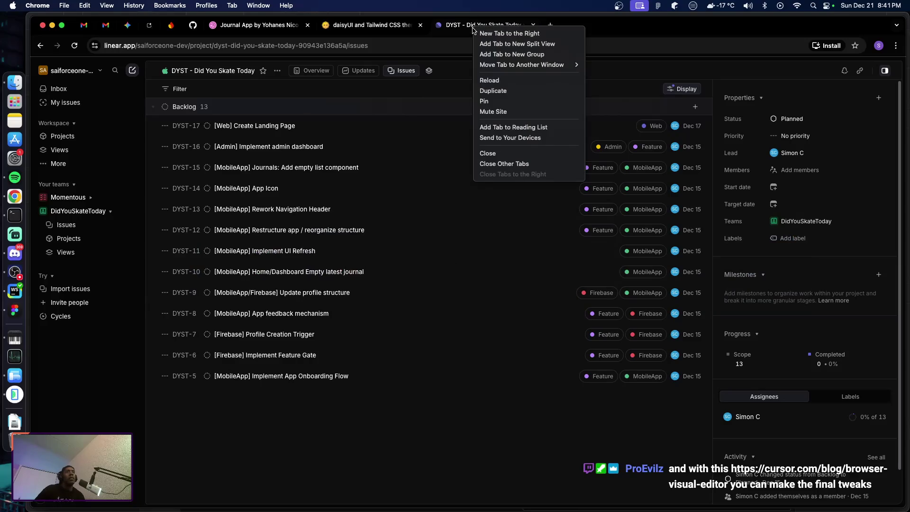
pyautogui.click(498, 101)
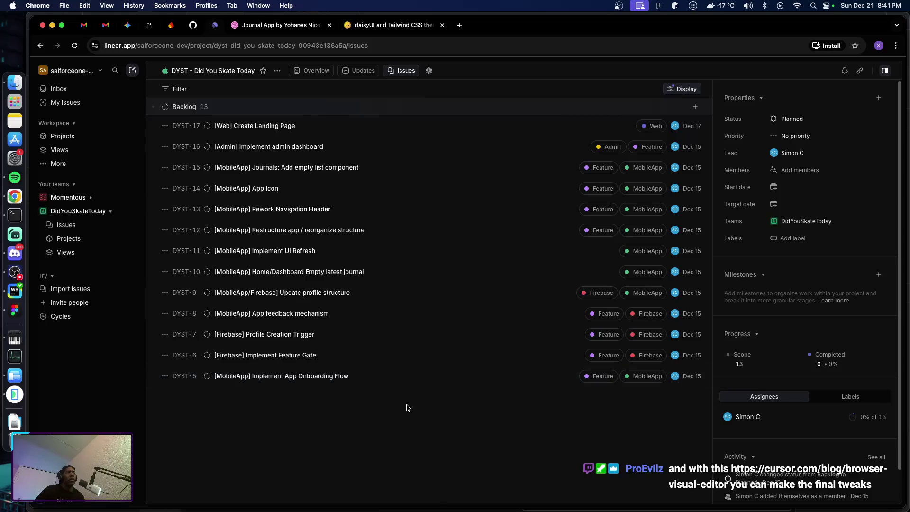
# Briefly switch to Spotify, then bring the Android Emulator forward.
pyautogui.click(15, 178)
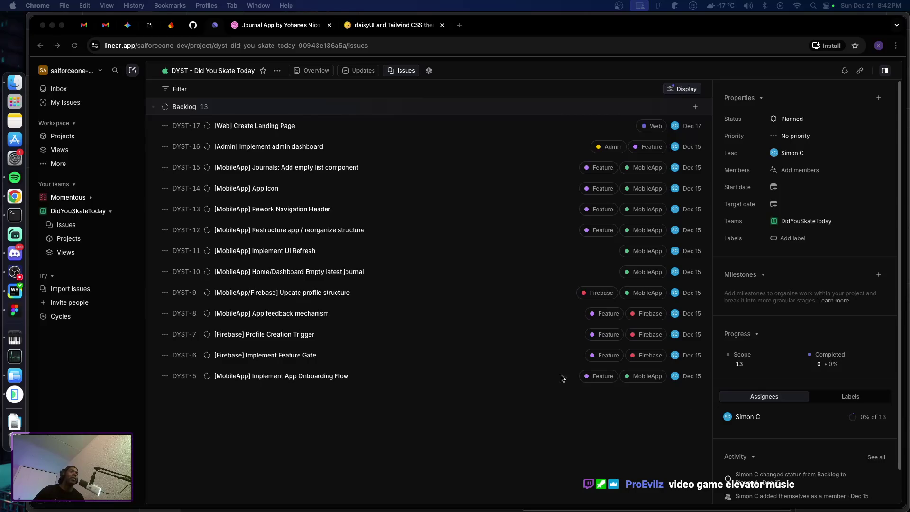
pyautogui.press('super+Tab')
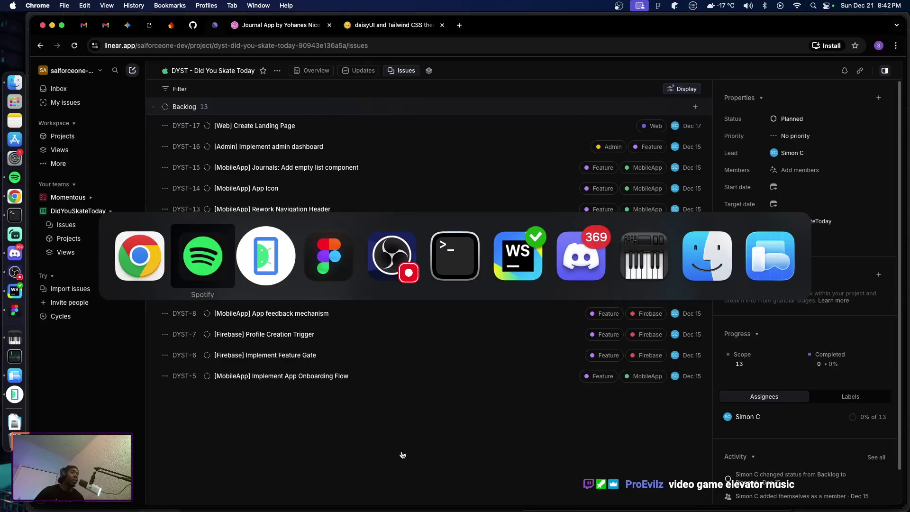
pyautogui.press('super+Tab')
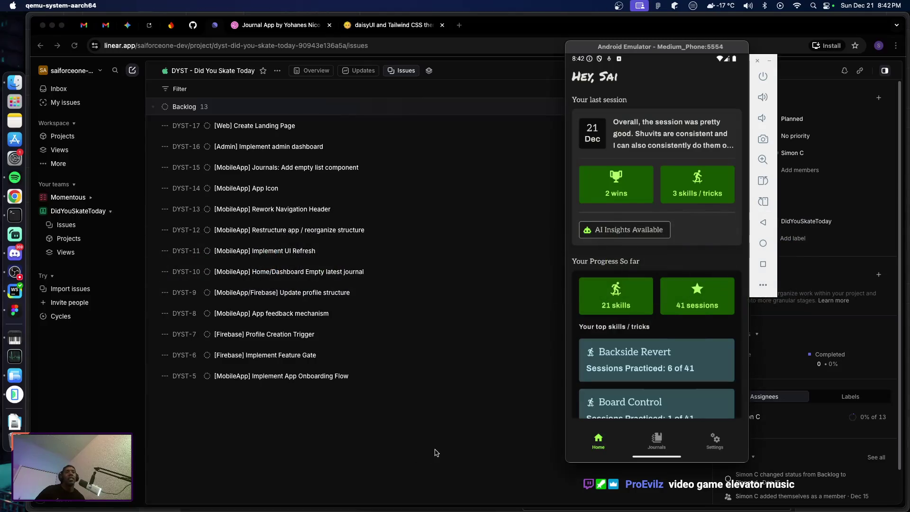
# Switch back to Figma's DYST-UI file and pan to the two Home screen designs.
pyautogui.press('super+Tab')
pyautogui.press('super+Tab')
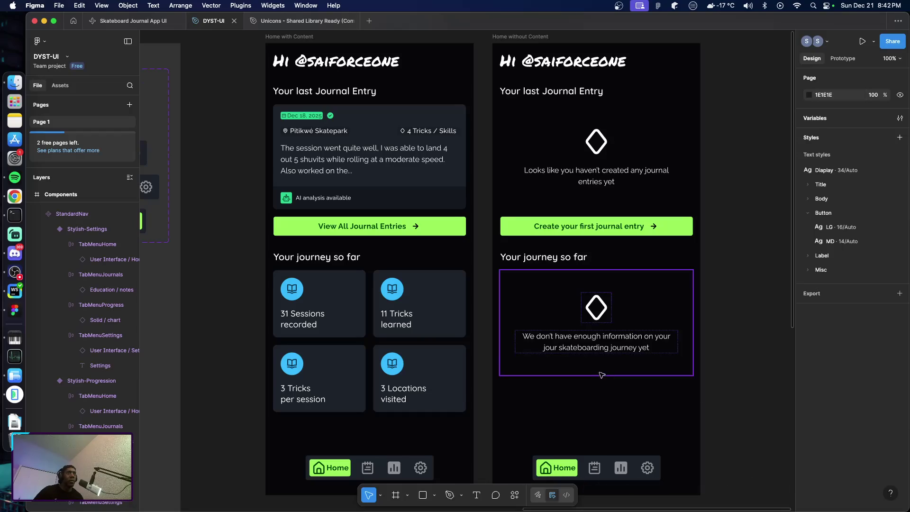
pyautogui.hscroll(3, 593, 375)
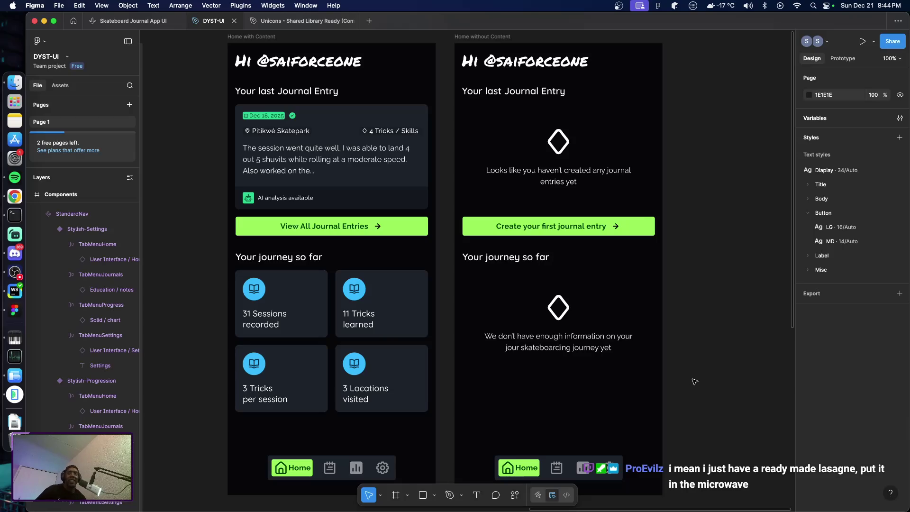
pyautogui.hscroll(5, 673, 377)
pyautogui.hscroll(-3, 671, 377)
pyautogui.scroll(1, 672, 381)
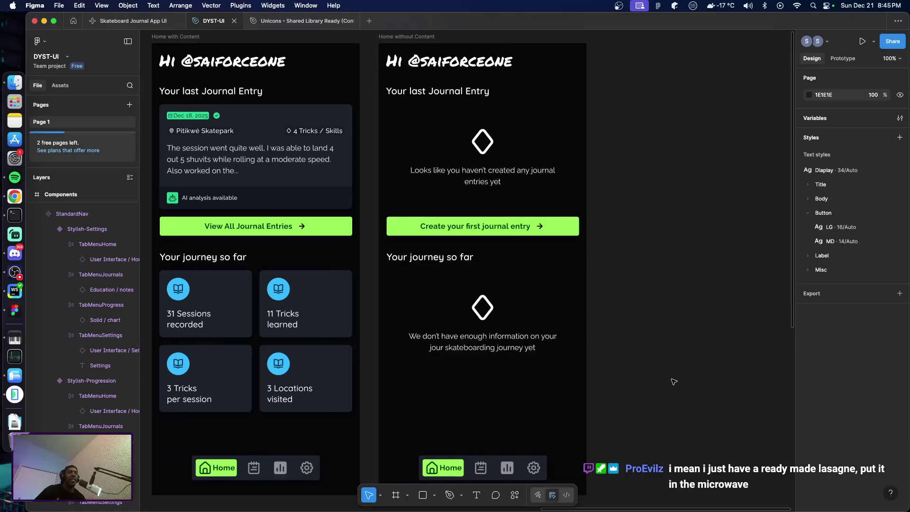
pyautogui.scroll(-1, 674, 386)
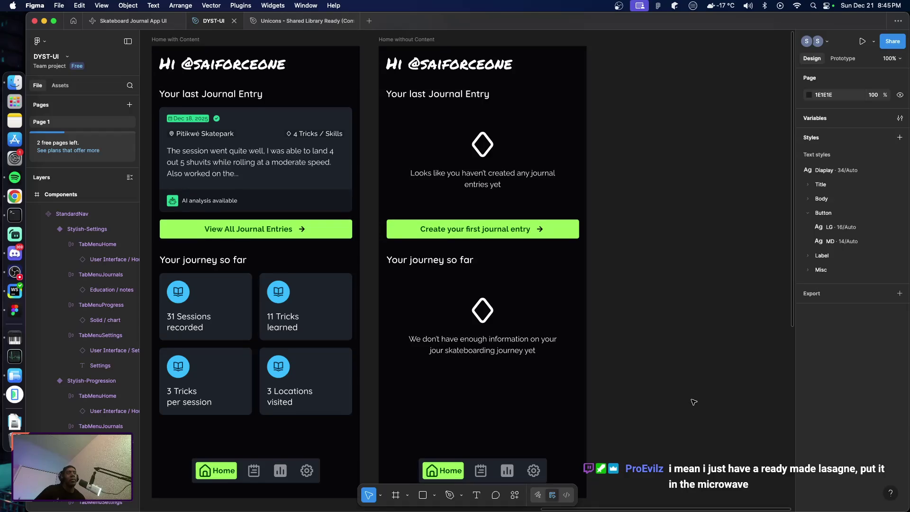
pyautogui.hscroll(2, 687, 403)
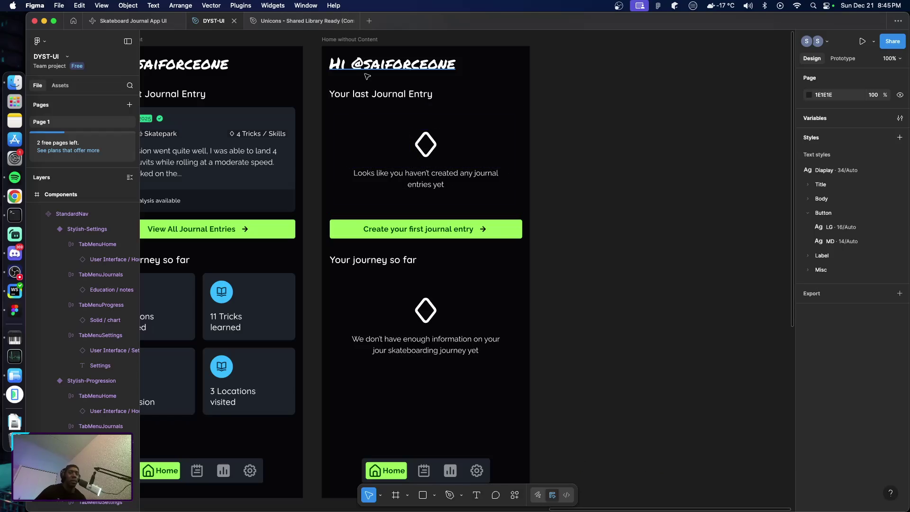
pyautogui.click(350, 39)
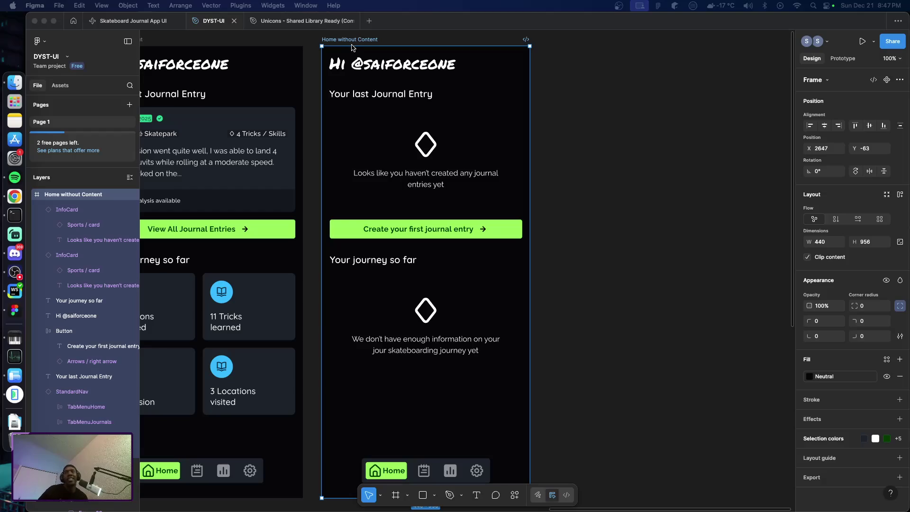
pyautogui.click(358, 40)
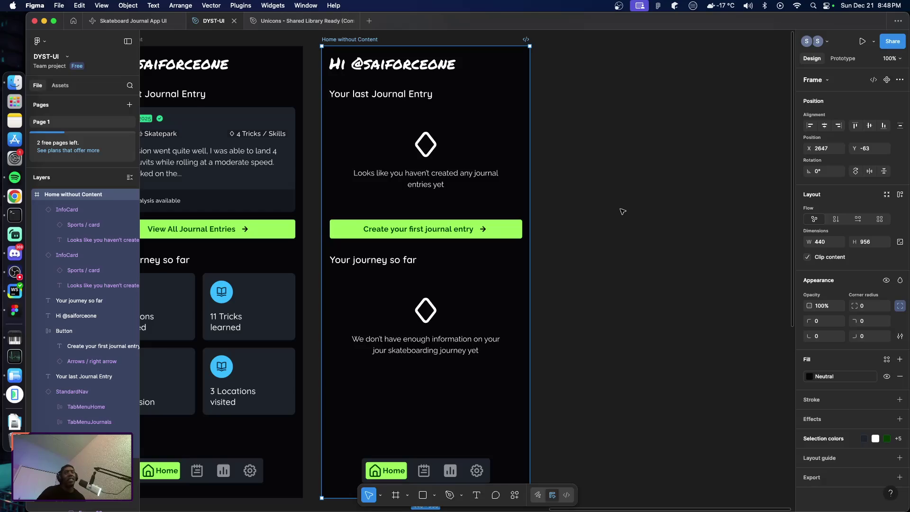
pyautogui.hscroll(3, 621, 211)
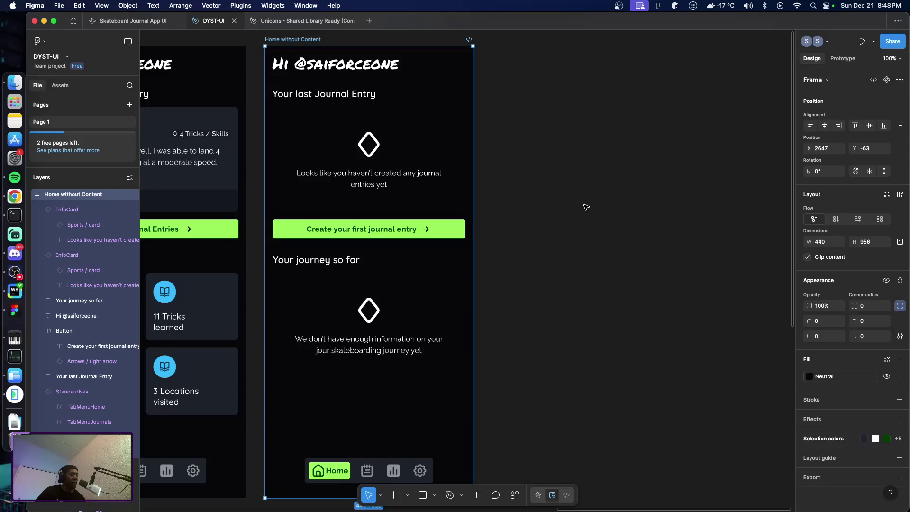
# Duplicate the Home without Content screen and rename the copy 'Journals'.
pyautogui.press('super+d')
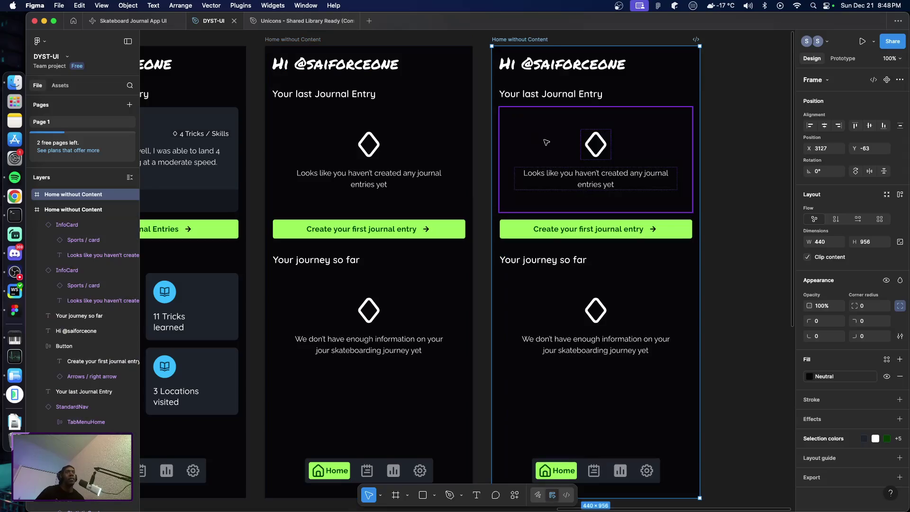
pyautogui.doubleClick(538, 41)
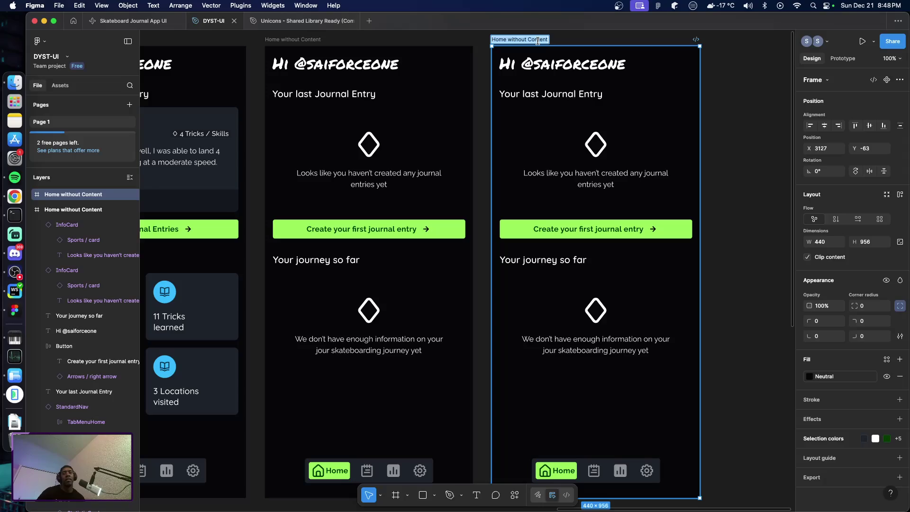
pyautogui.write('Journals')
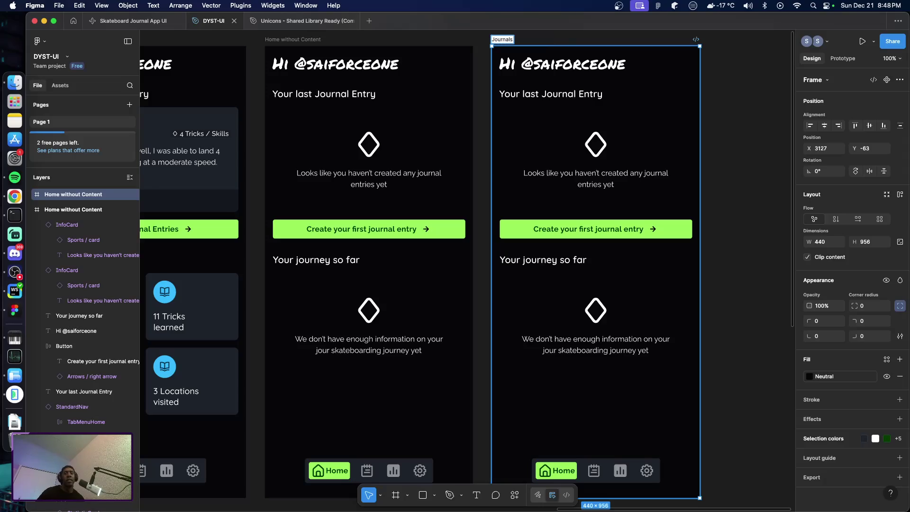
pyautogui.press('Return')
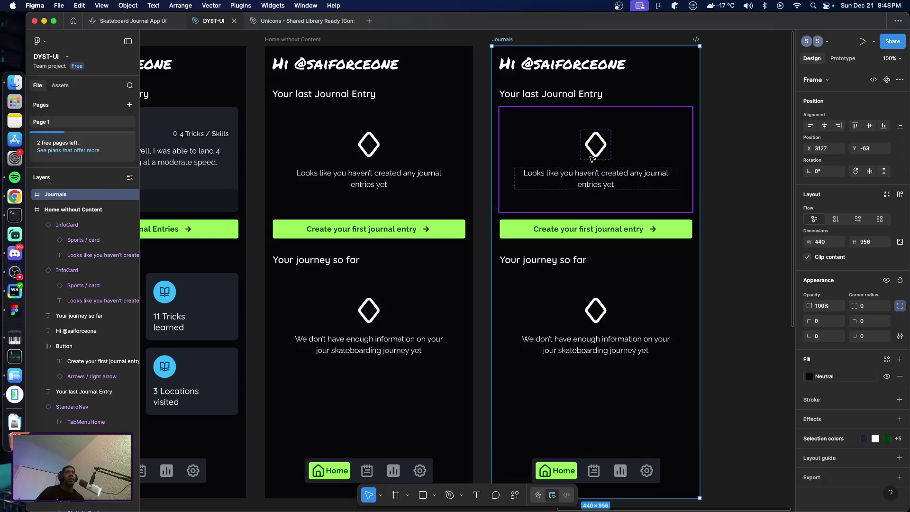
# Stretch the Journals NavHeader to the full 440 width and move it to the top edge.
pyautogui.click(556, 96)
pyautogui.click(559, 114)
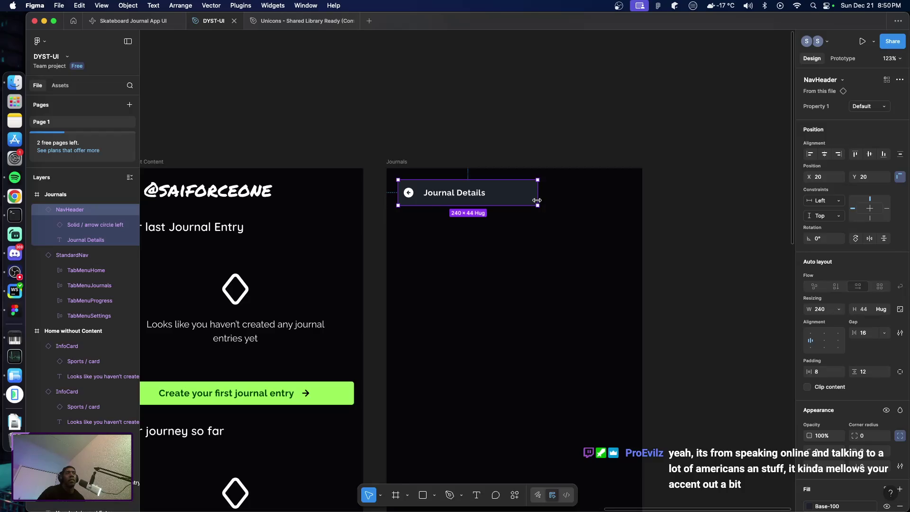
pyautogui.moveTo(538, 199); pyautogui.dragTo(643, 201)
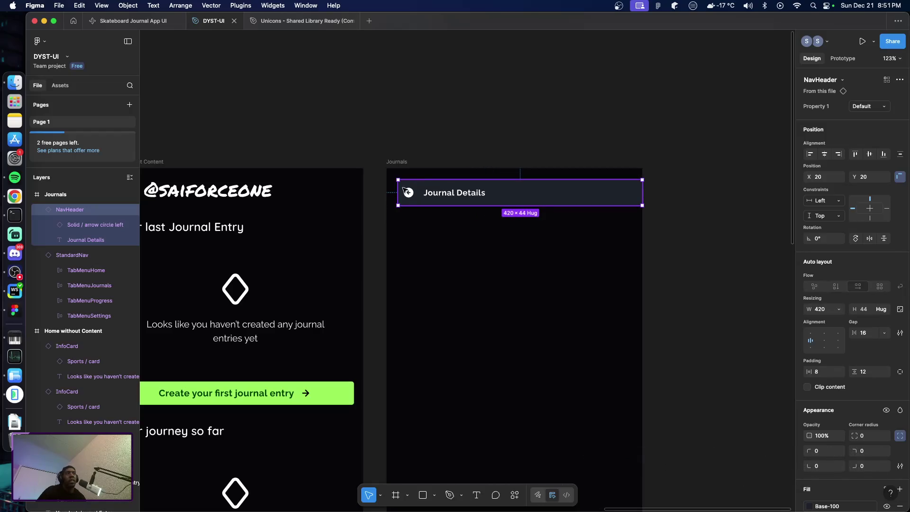
pyautogui.moveTo(397, 192); pyautogui.dragTo(385, 192)
pyautogui.moveTo(514, 198); pyautogui.dragTo(514, 187)
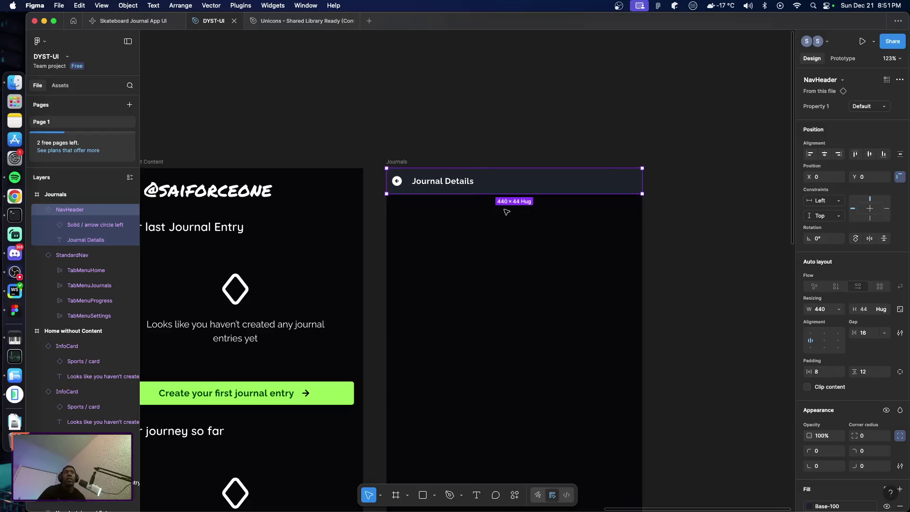
pyautogui.hscroll(-5, 507, 210)
pyautogui.hscroll(-3, 503, 210)
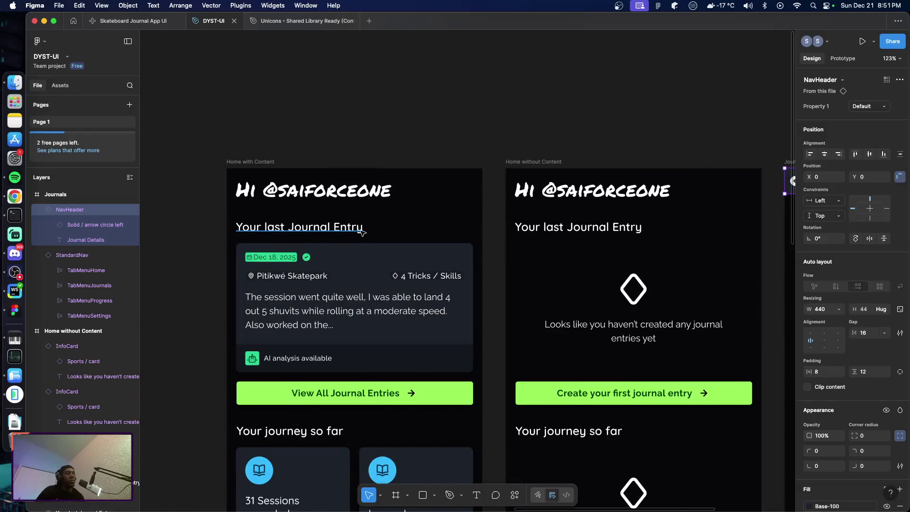
pyautogui.keyDown('ctrl'); pyautogui.scroll(-3, 363, 232); pyautogui.keyUp('ctrl')
pyautogui.hscroll(-6, 363, 232)
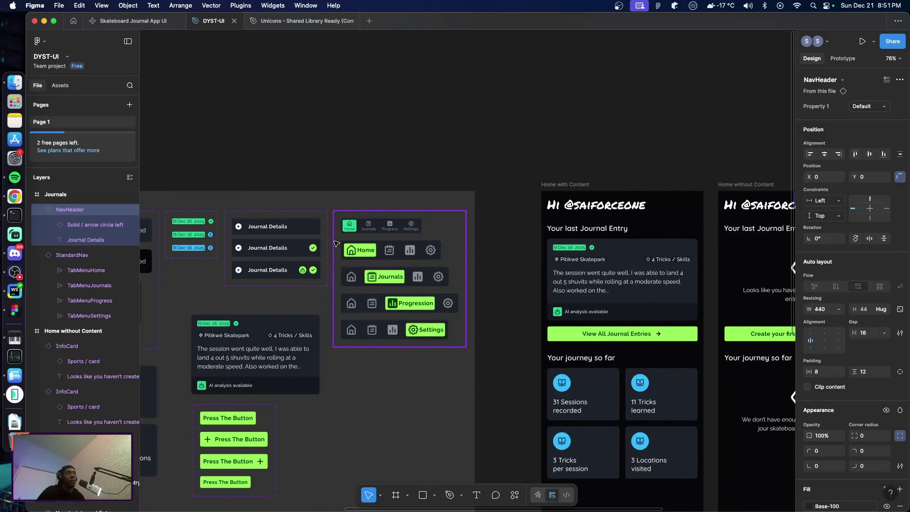
# Resize the back arrows in the second and third Journal Details variants to 32.
pyautogui.doubleClick(241, 249)
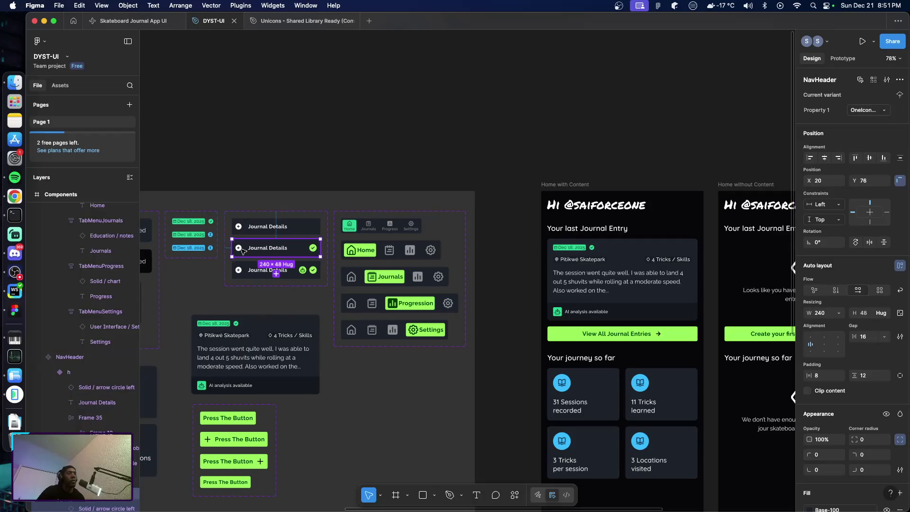
pyautogui.keyDown('ctrl'); pyautogui.scroll(5, 241, 251); pyautogui.keyUp('ctrl')
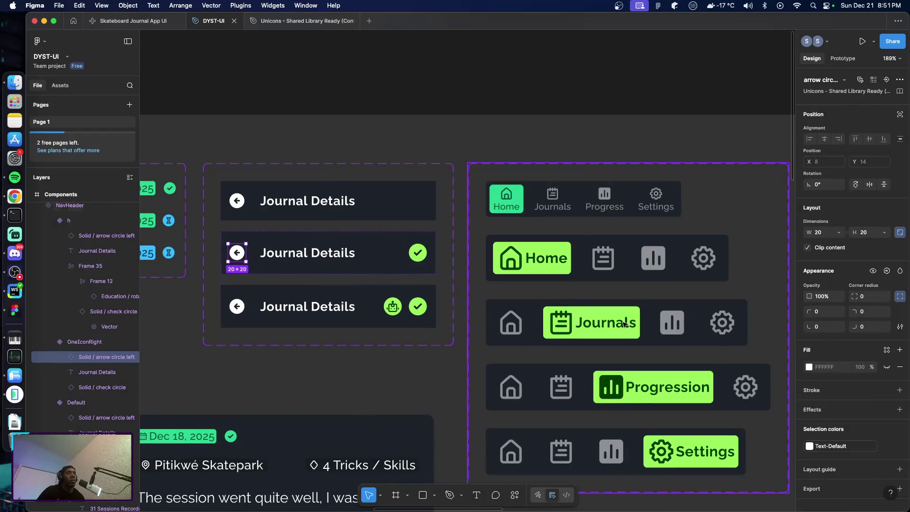
pyautogui.click(826, 236)
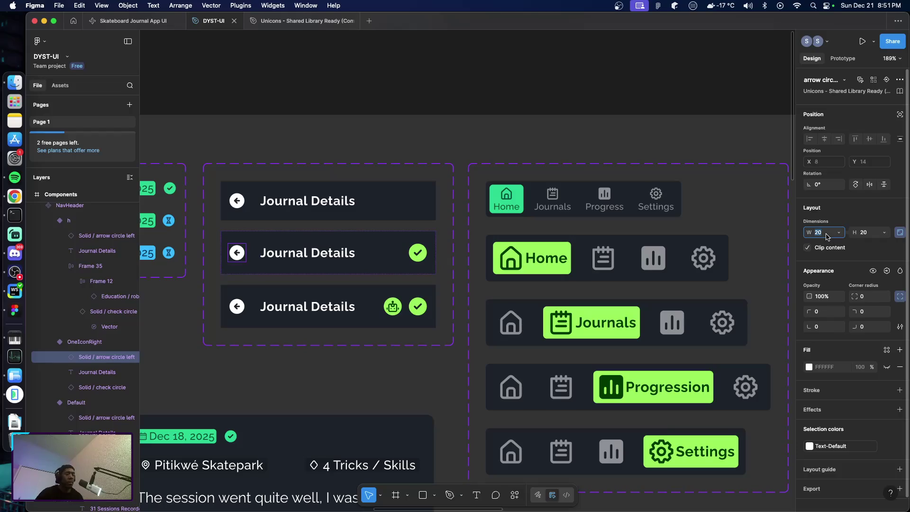
pyautogui.write('32')
pyautogui.press('Tab')
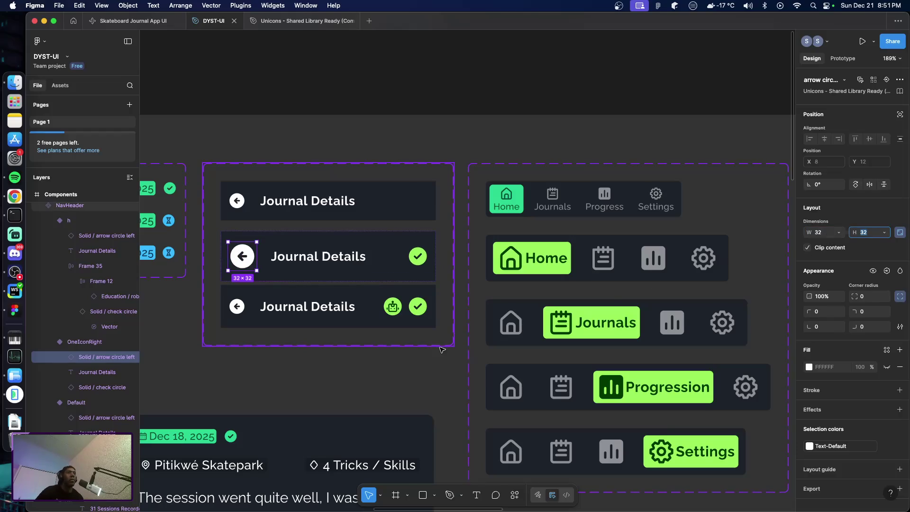
pyautogui.click(375, 324)
pyautogui.scroll(-5, 353, 330)
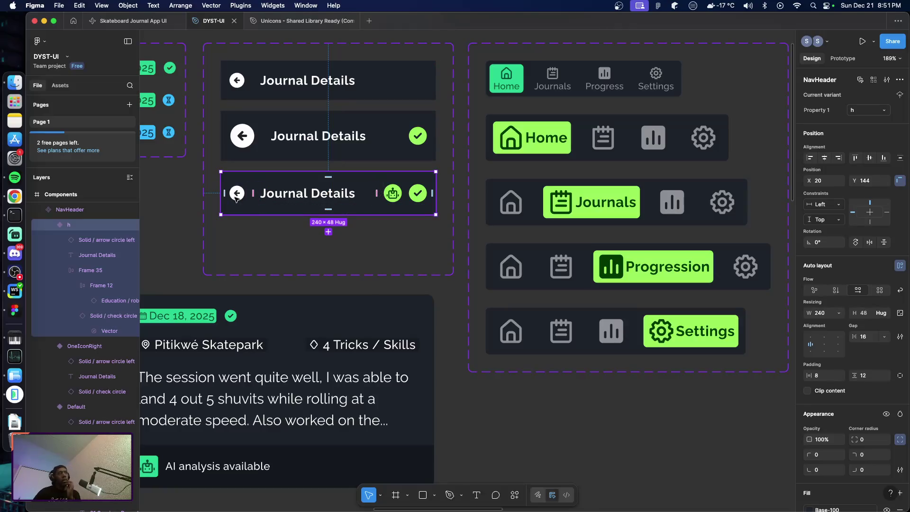
pyautogui.click(236, 196)
pyautogui.click(830, 235)
pyautogui.write('32')
pyautogui.press('Tab')
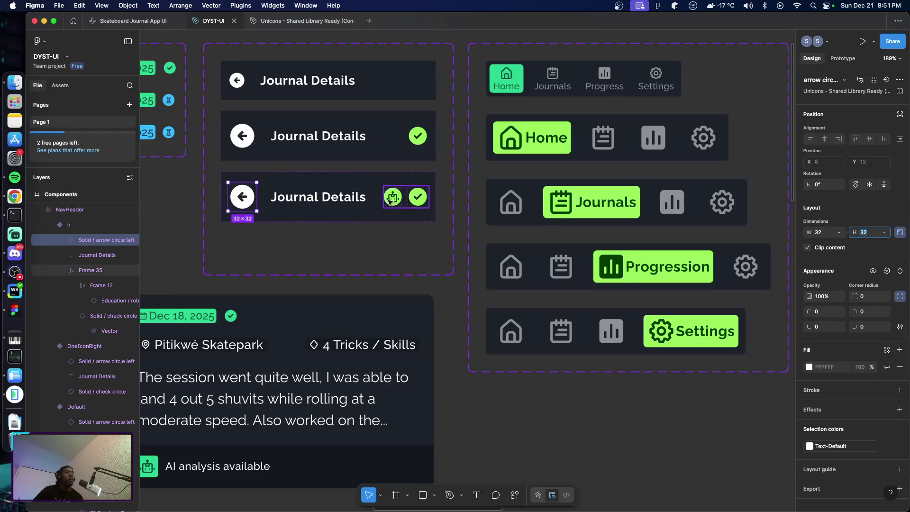
# Make the robot badge frame 32 wide with a corner radius of 16.
pyautogui.doubleClick(390, 201)
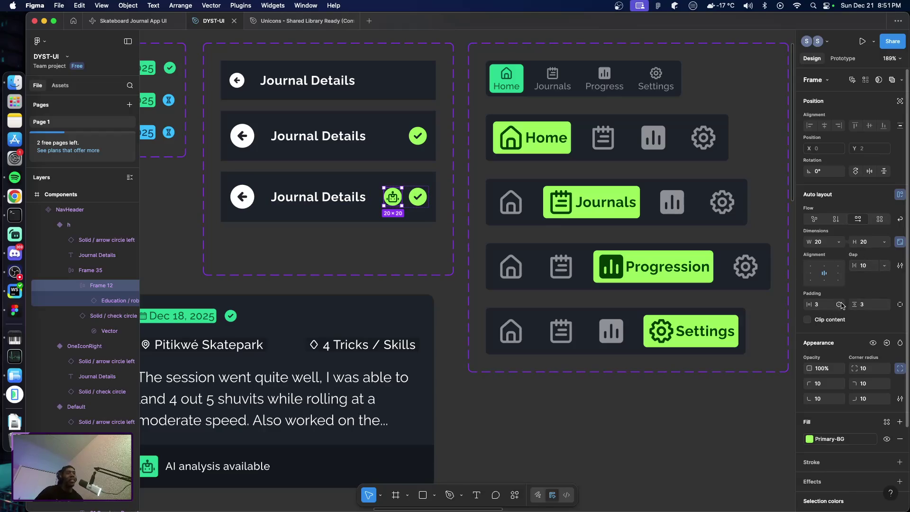
pyautogui.click(823, 246)
pyautogui.write('32')
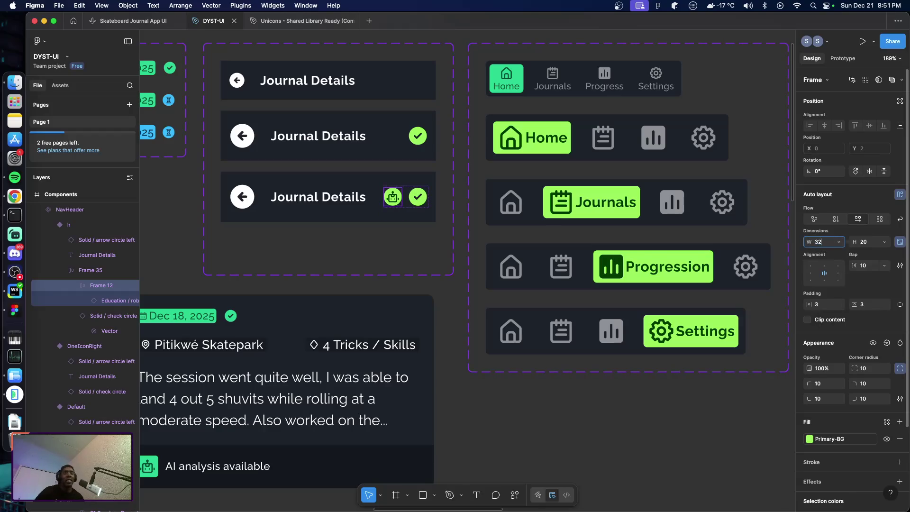
pyautogui.press('Tab')
pyautogui.click(865, 368)
pyautogui.write('16')
pyautogui.press('Return')
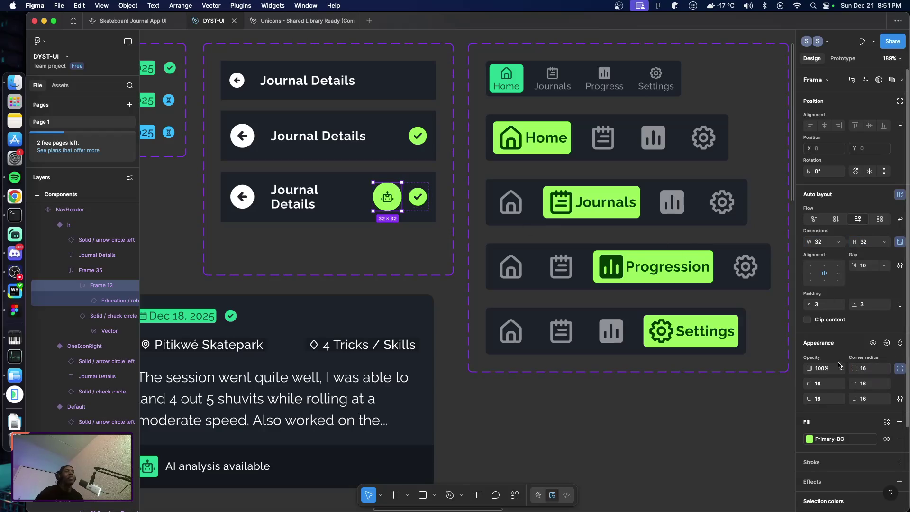
# Resize the check circle icon to 34, then nudge it down one pixel.
pyautogui.click(412, 204)
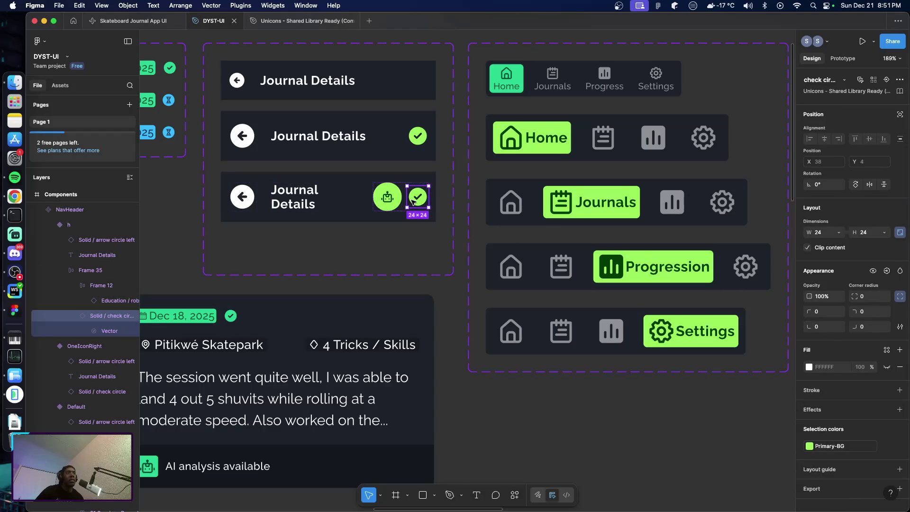
pyautogui.doubleClick(413, 203)
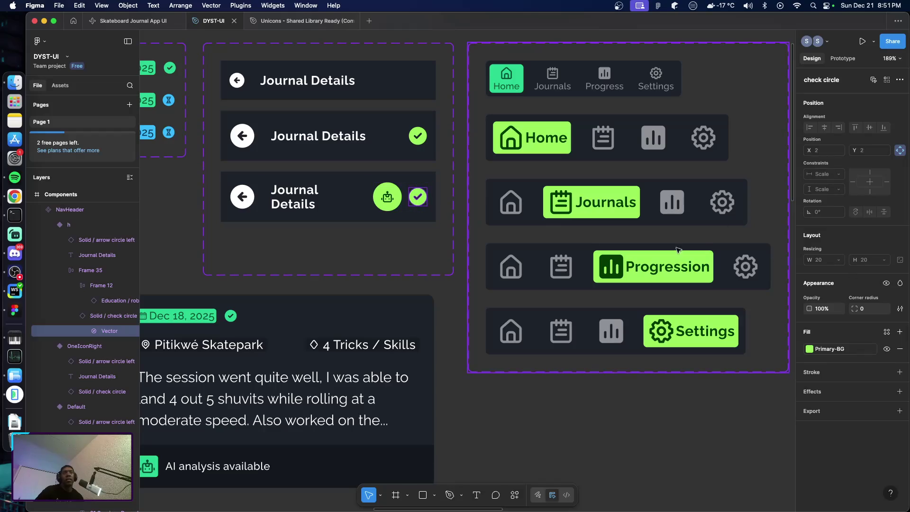
pyautogui.click(413, 206)
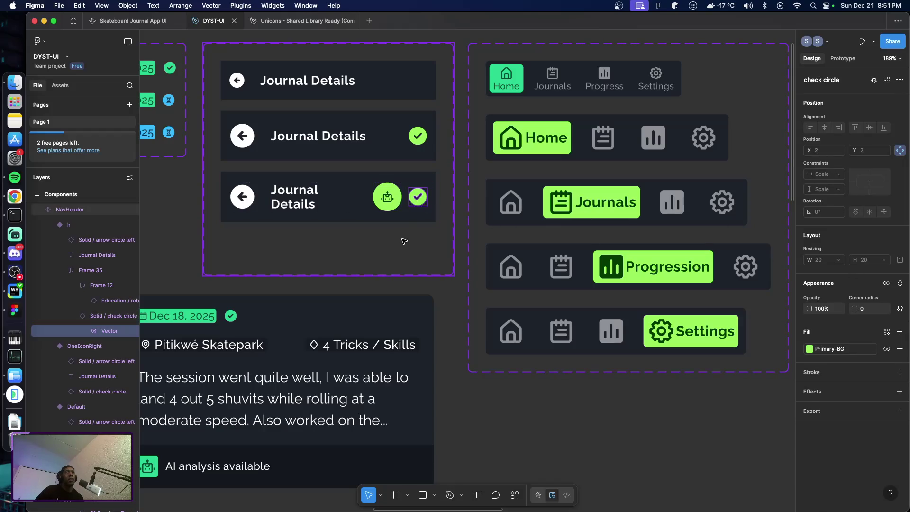
pyautogui.doubleClick(416, 201)
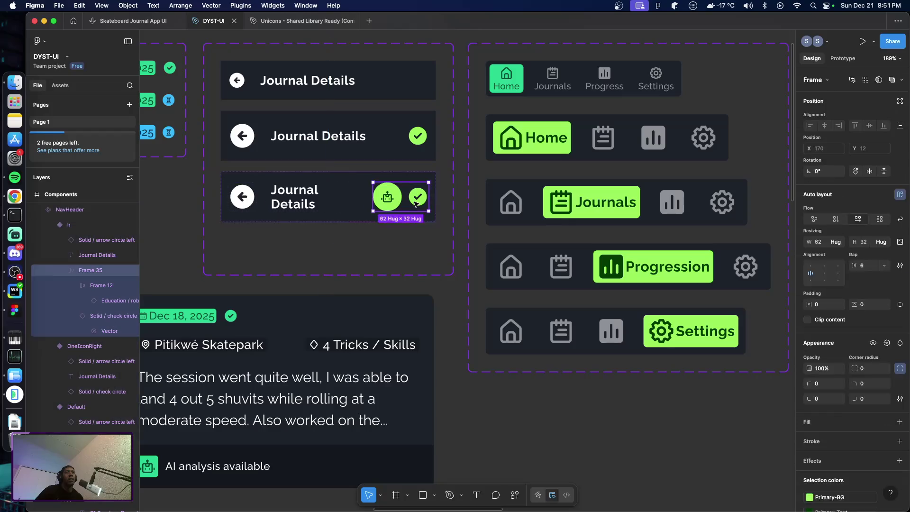
pyautogui.doubleClick(416, 202)
pyautogui.click(825, 234)
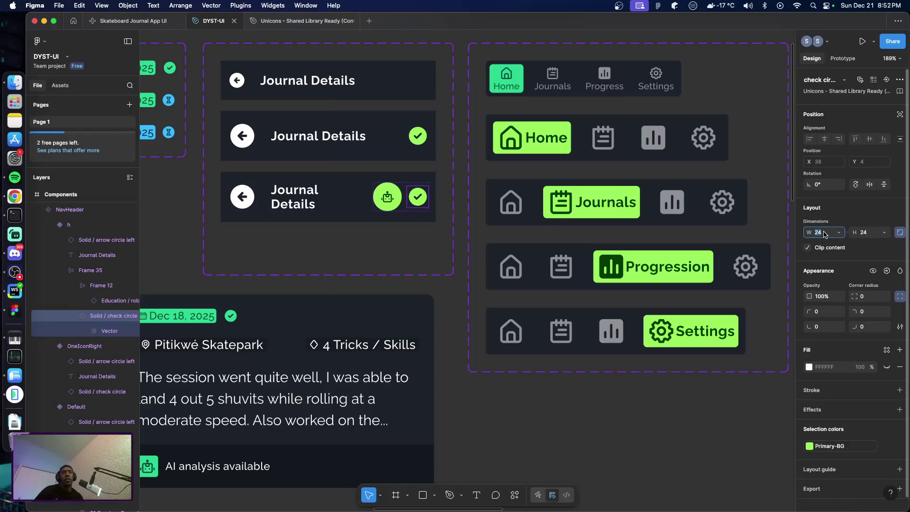
pyautogui.write('32')
pyautogui.press('Return')
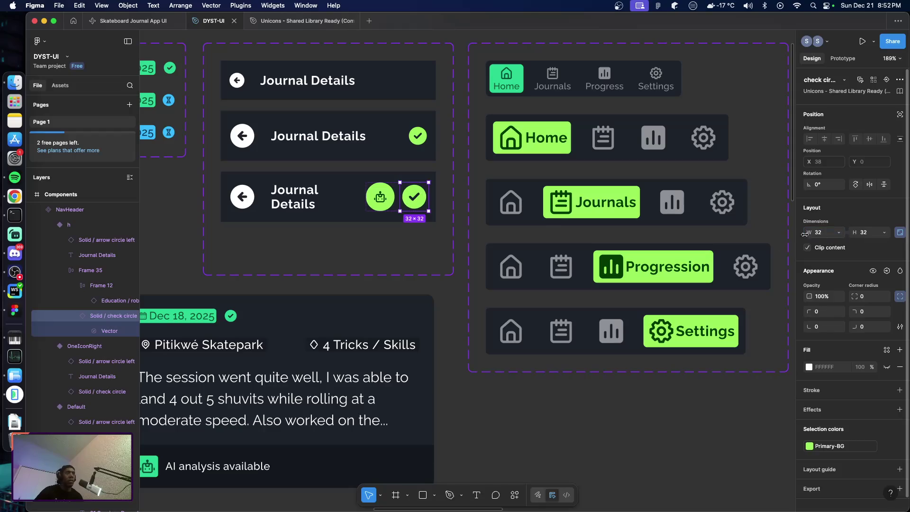
pyautogui.write('34')
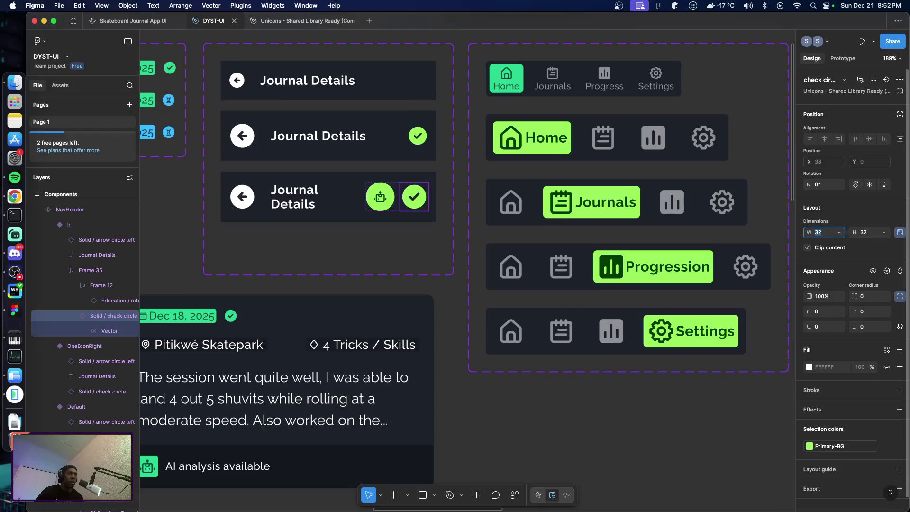
pyautogui.press('Return')
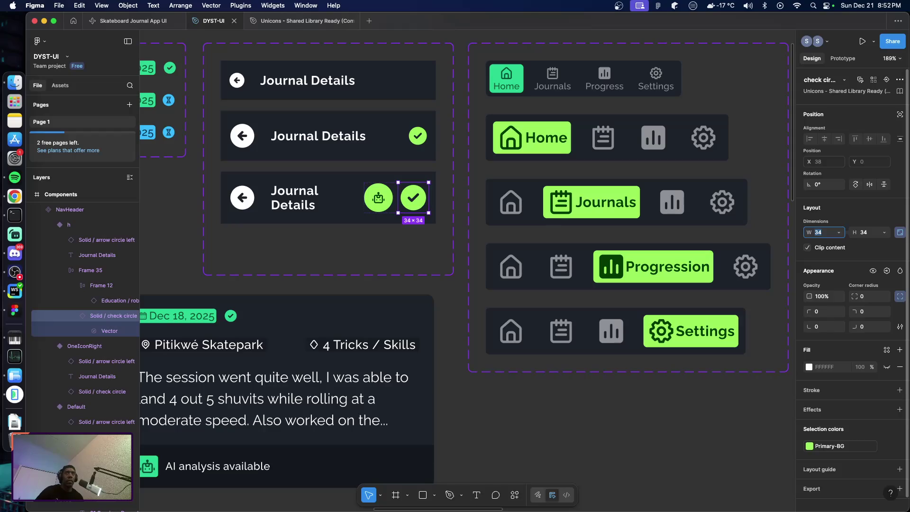
pyautogui.press('Down')
pyautogui.press('Down')
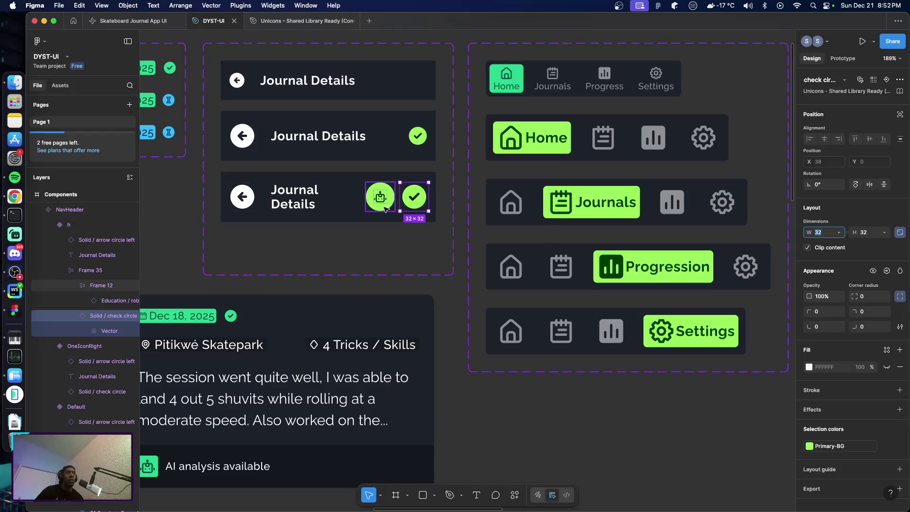
# Shrink the robot badge to about 30 px and deselect everything.
pyautogui.hotkey('shift', 'Tab')
pyautogui.click(814, 243)
pyautogui.write('30')
pyautogui.press('Return')
pyautogui.press('Down')
pyautogui.press('Down')
pyautogui.press('Down')
pyautogui.press('Down')
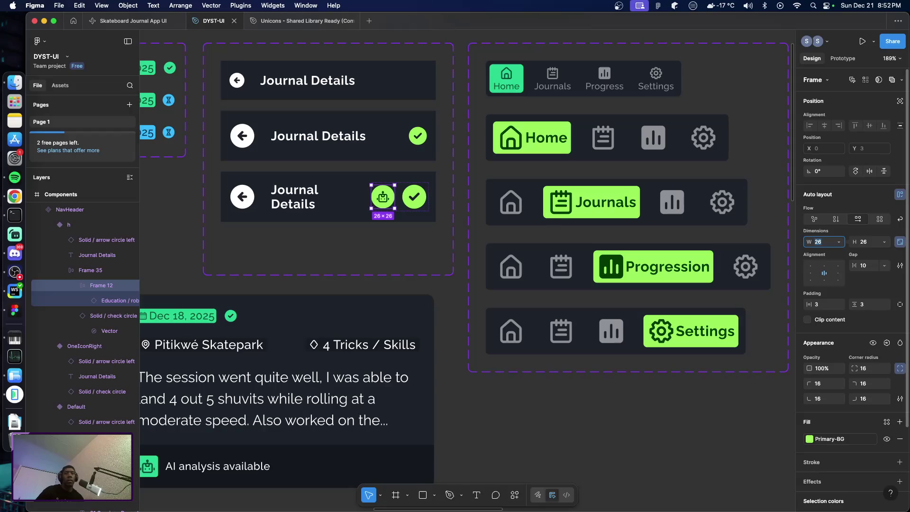
pyautogui.click(571, 406)
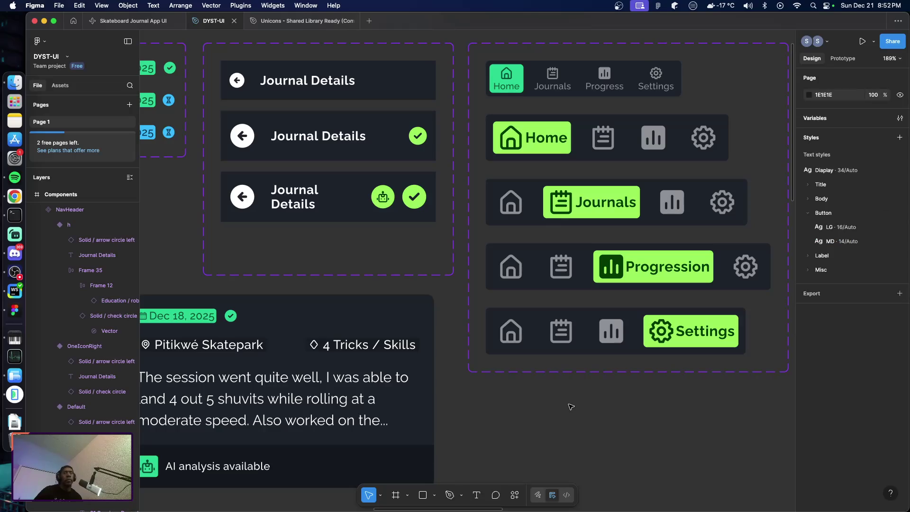
# Set the Default Journal Details variant's back arrow to 32 px.
pyautogui.scroll(-10, 571, 407)
pyautogui.scroll(5, 582, 394)
pyautogui.hscroll(-5, 599, 384)
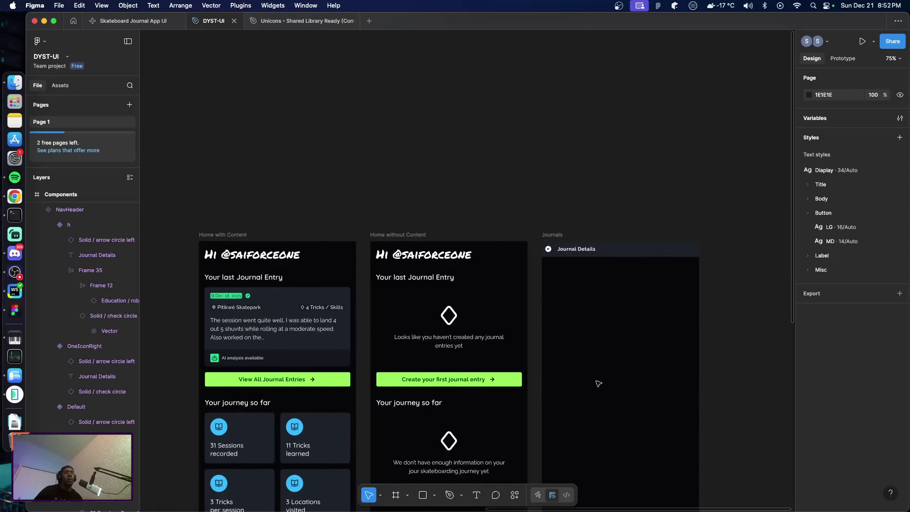
pyautogui.click(554, 256)
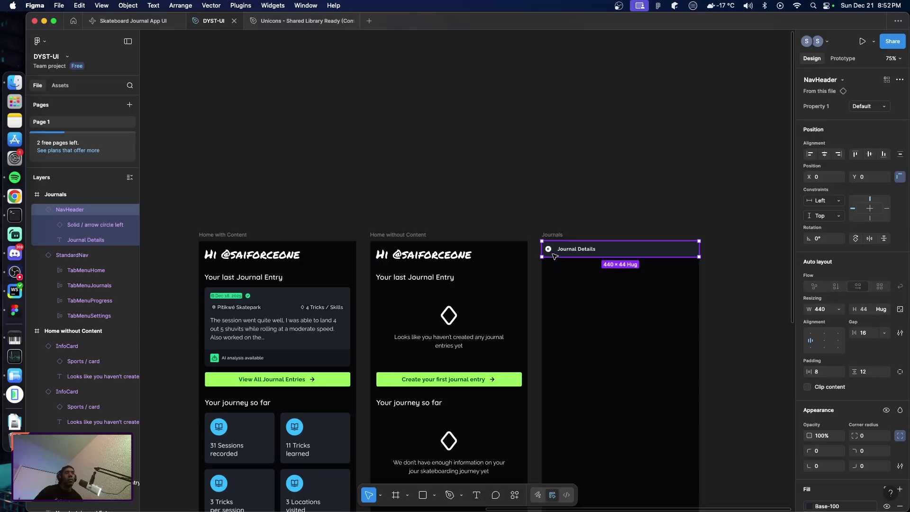
pyautogui.hscroll(-10, 379, 308)
pyautogui.scroll(5, 247, 276)
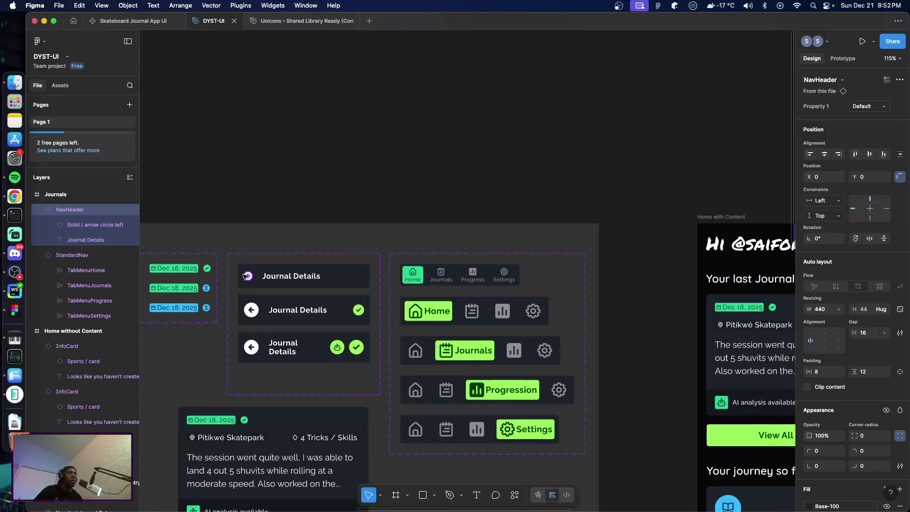
pyautogui.click(247, 276)
pyautogui.doubleClick(250, 279)
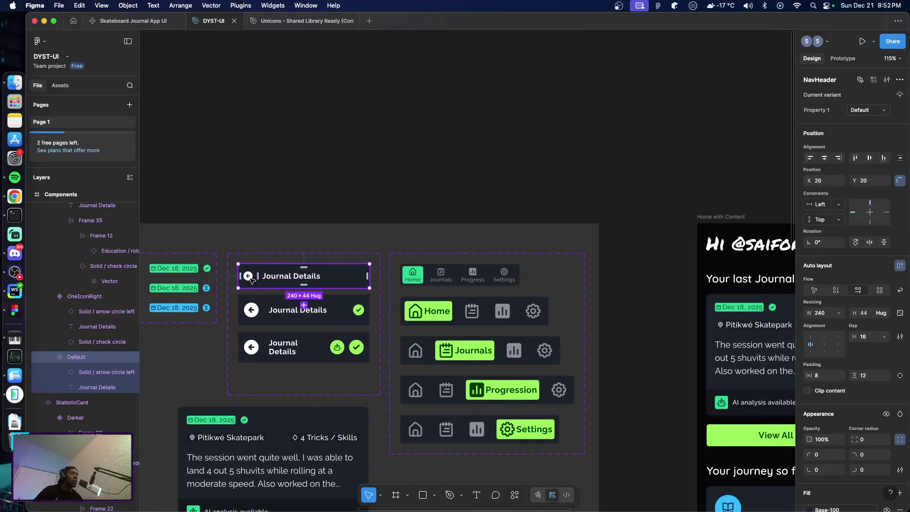
pyautogui.click(251, 279)
pyautogui.click(823, 234)
pyautogui.write('32')
pyautogui.press('Tab')
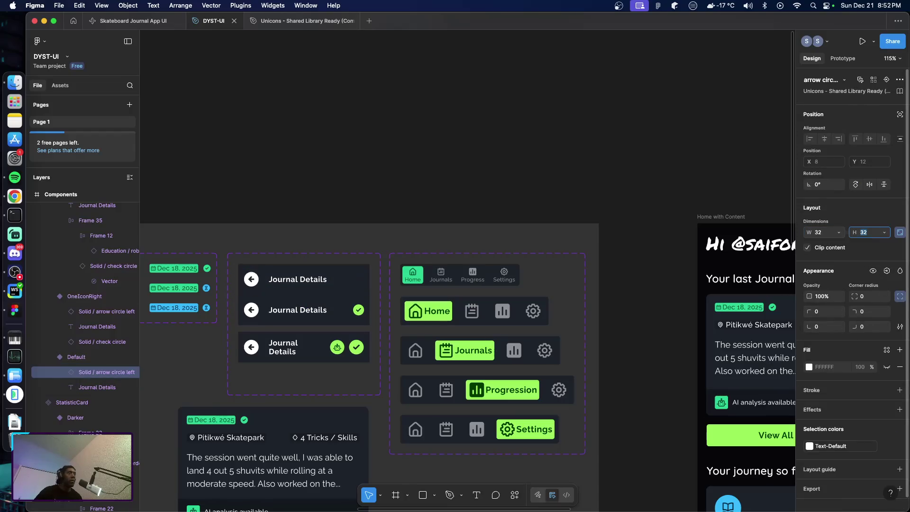
# Move the second and third Journal Details variants down slightly.
pyautogui.scroll(-5, 349, 312)
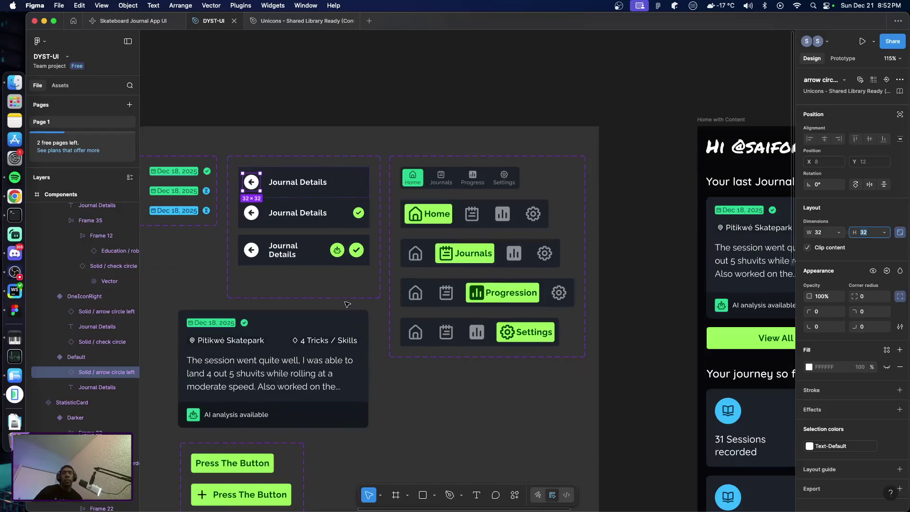
pyautogui.click(304, 250)
pyautogui.keyDown('shift'); pyautogui.click(303, 212); pyautogui.keyUp('shift')
pyautogui.moveTo(319, 228)
pyautogui.mouseDown()
pyautogui.moveTo(337, 191)
pyautogui.moveTo(322, 231)
pyautogui.moveTo(327, 217)
pyautogui.moveTo(330, 228)
pyautogui.mouseUp()
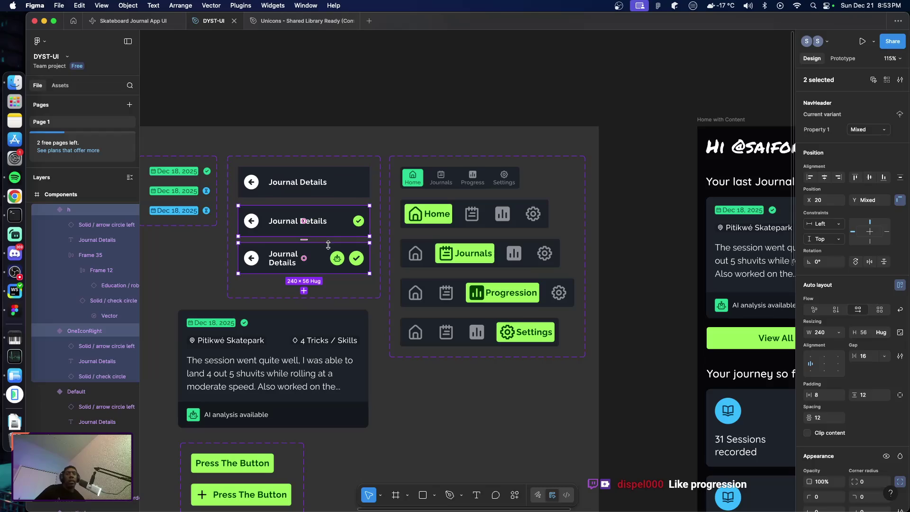
# Pan across the Home screens, then select the NavHeader instance in the Journals screen.
pyautogui.doubleClick(287, 185)
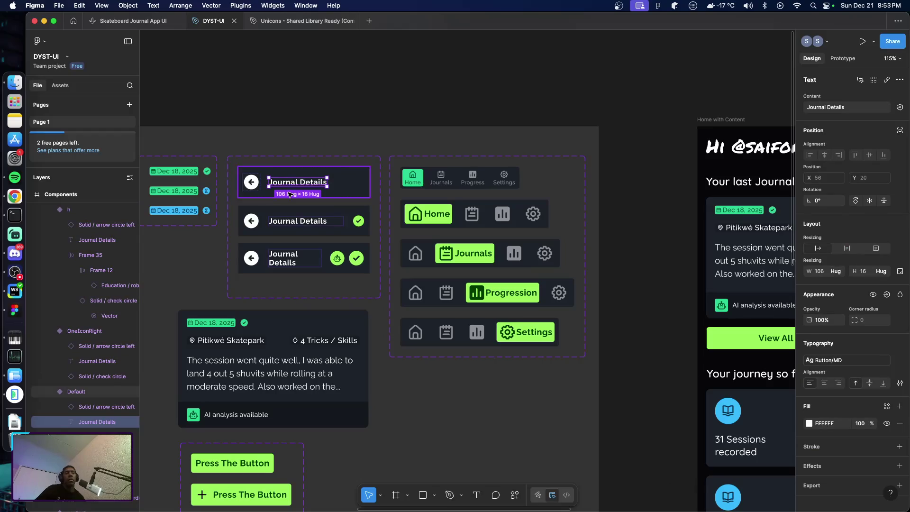
pyautogui.hscroll(5, 349, 224)
pyautogui.scroll(-4, 406, 244)
pyautogui.hscroll(5, 411, 247)
pyautogui.hscroll(6, 411, 247)
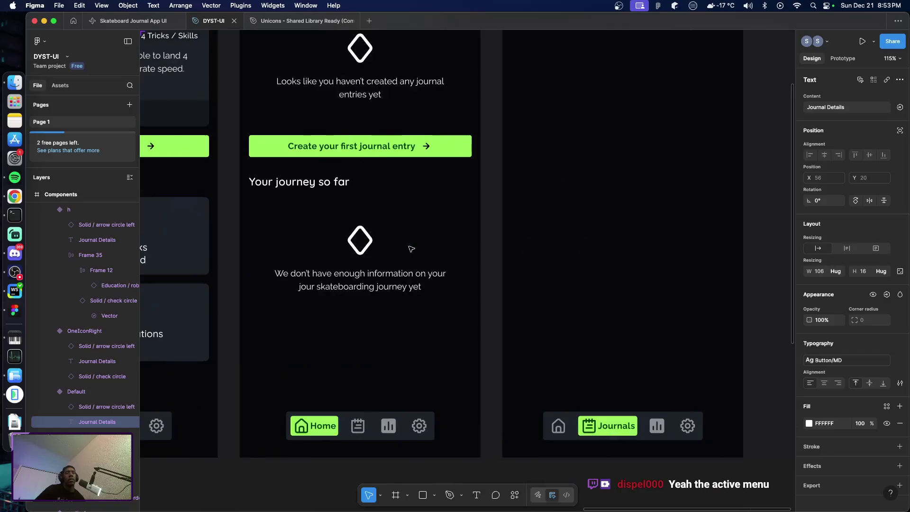
pyautogui.hscroll(-2, 409, 249)
pyautogui.hscroll(-5, 407, 250)
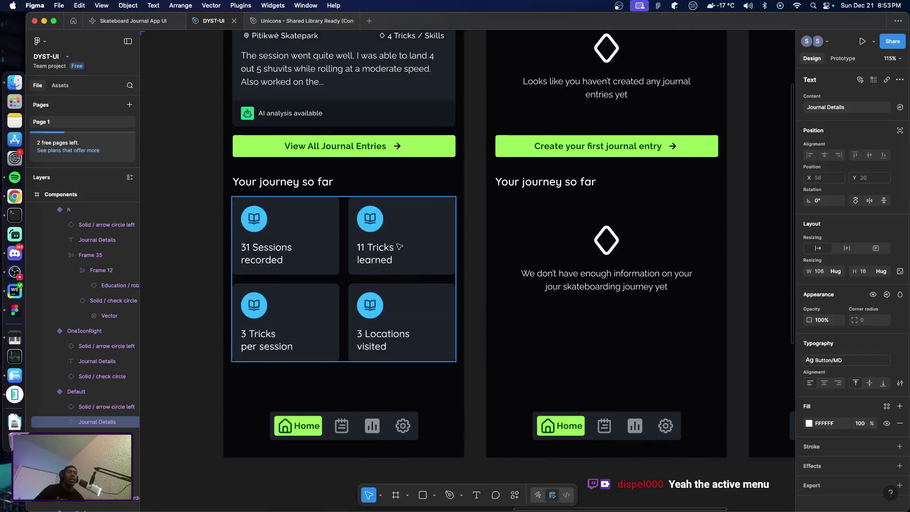
pyautogui.hscroll(-6, 332, 213)
pyautogui.scroll(3, 249, 179)
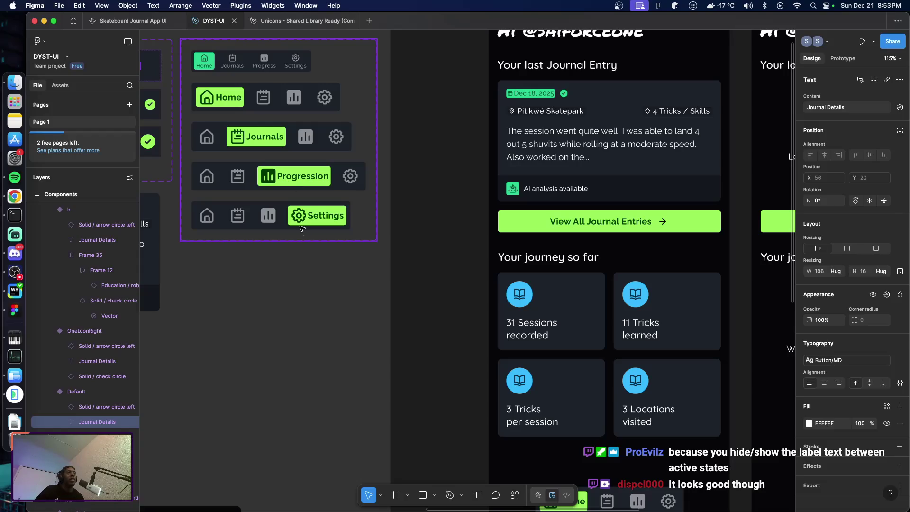
pyautogui.hscroll(5, 336, 304)
pyautogui.hscroll(8, 335, 304)
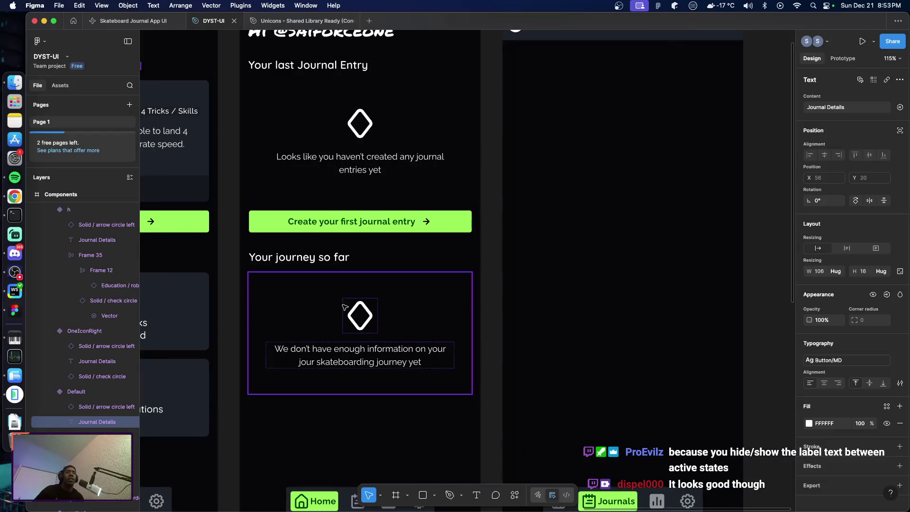
pyautogui.scroll(3, 365, 307)
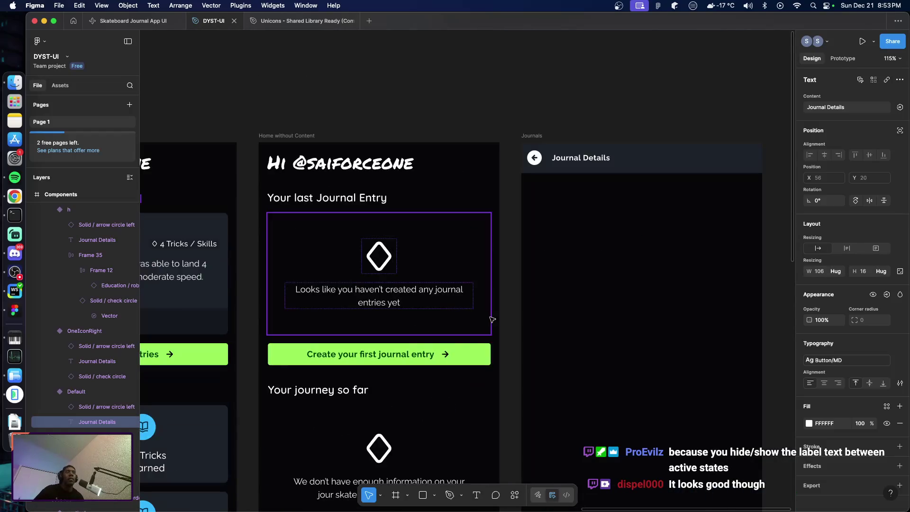
pyautogui.click(653, 171)
pyautogui.scroll(-5, 838, 402)
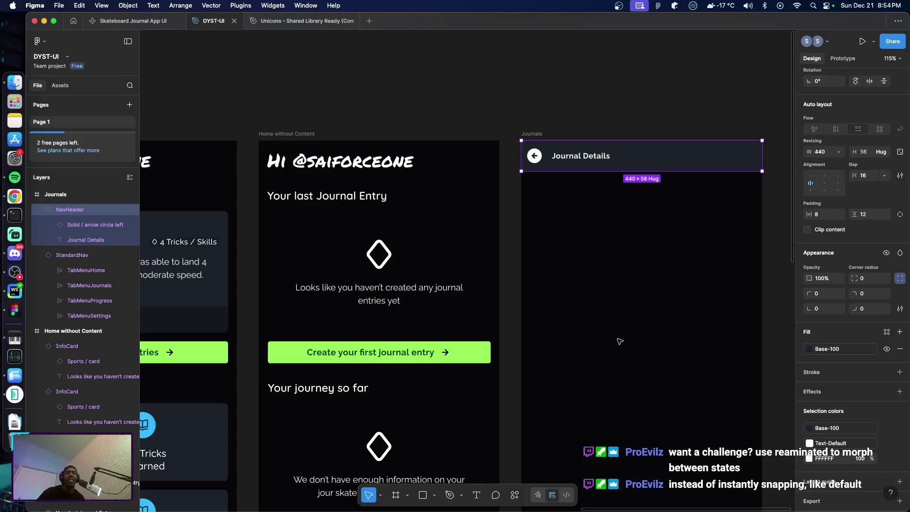
pyautogui.hscroll(-2, 558, 333)
pyautogui.hscroll(-5, 531, 322)
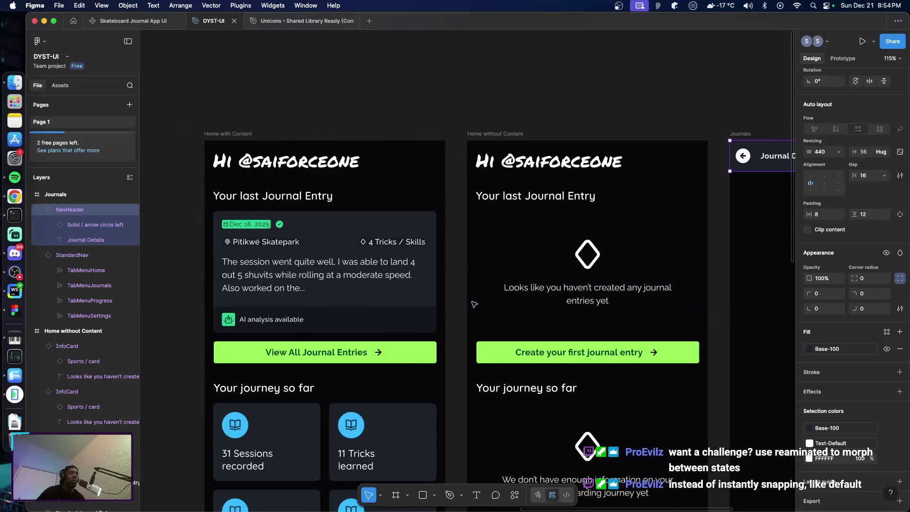
pyautogui.hscroll(-5, 498, 313)
pyautogui.hscroll(-6, 462, 301)
pyautogui.hscroll(-2, 462, 300)
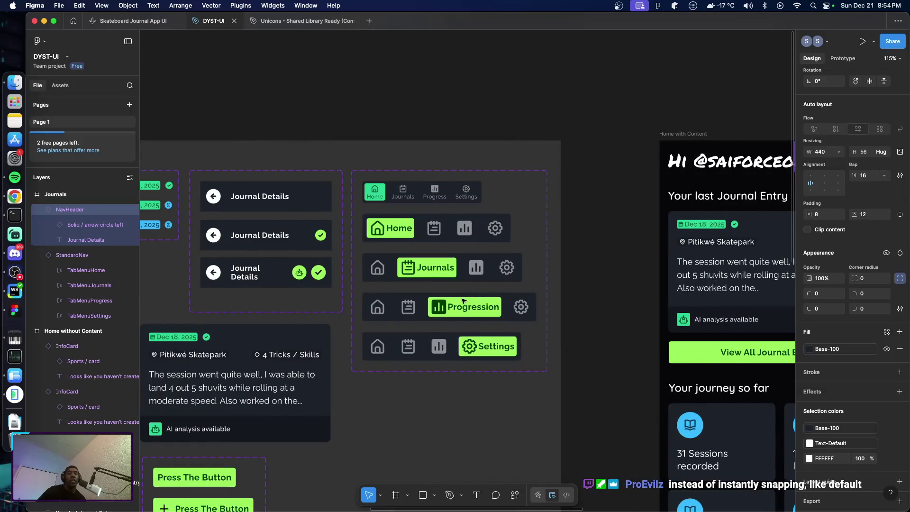
pyautogui.scroll(-5, 473, 316)
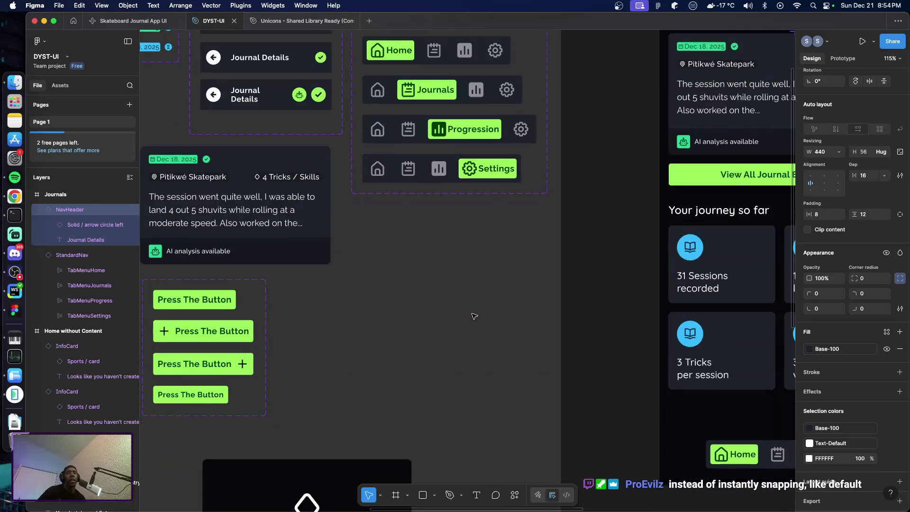
pyautogui.scroll(-4, 474, 316)
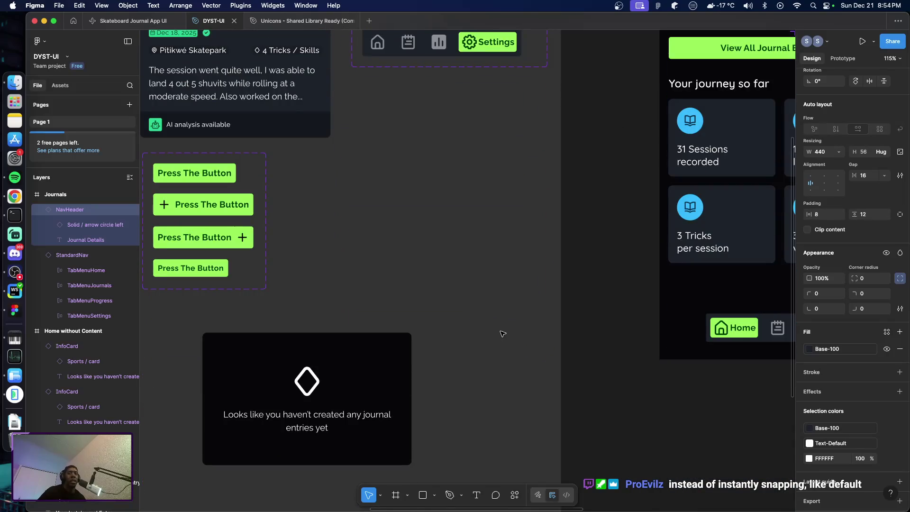
pyautogui.scroll(1, 499, 333)
pyautogui.scroll(2, 499, 334)
pyautogui.scroll(2, 502, 334)
pyautogui.scroll(2, 503, 335)
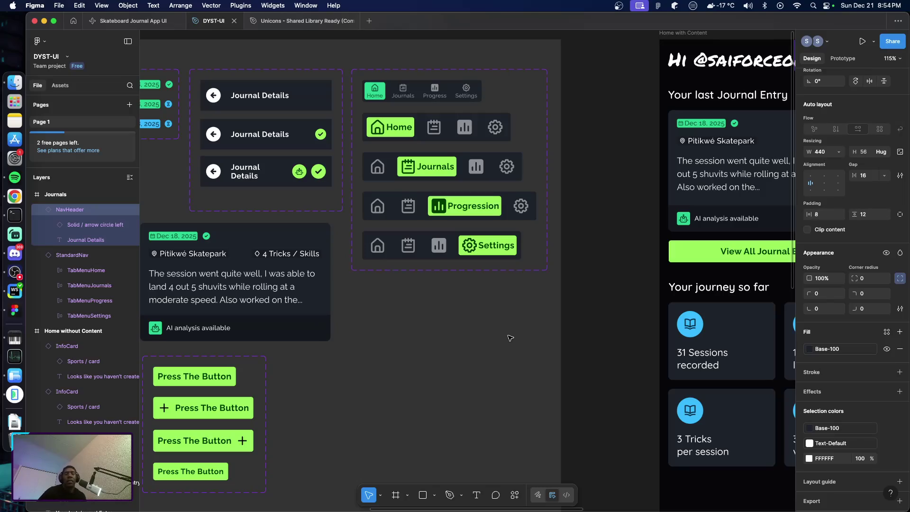
pyautogui.hscroll(5, 503, 322)
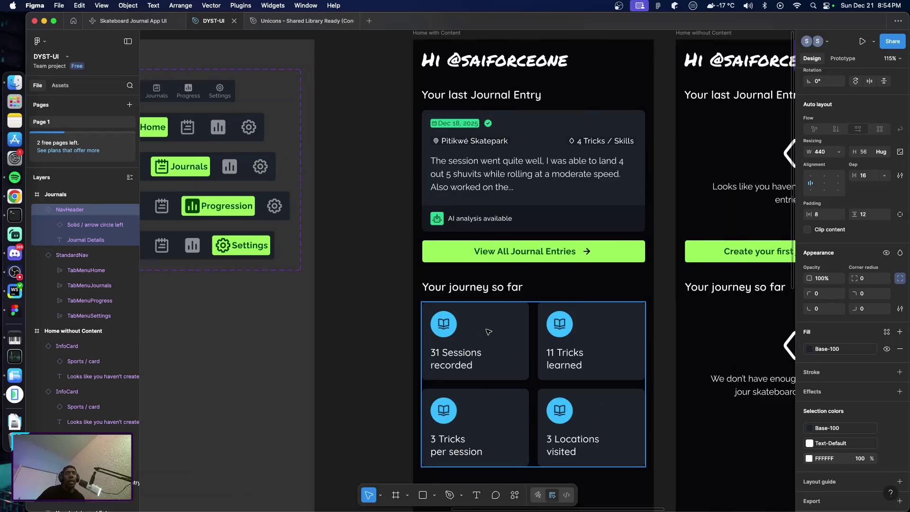
pyautogui.hscroll(5, 432, 317)
pyautogui.hscroll(5, 431, 321)
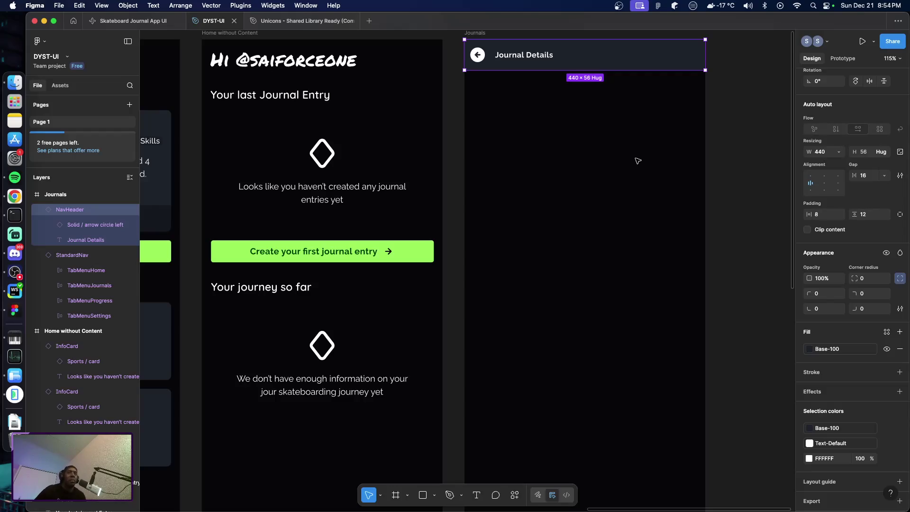
pyautogui.scroll(1, 637, 161)
pyautogui.scroll(4, 640, 167)
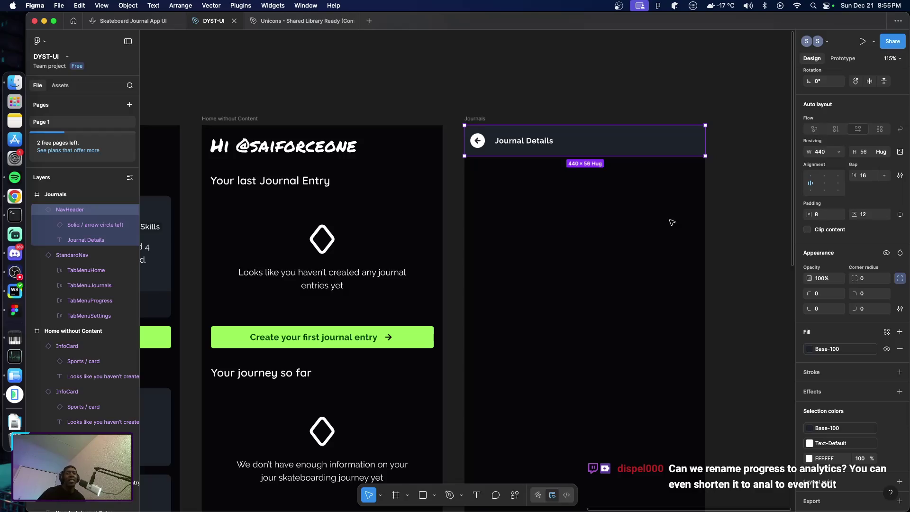
pyautogui.hscroll(-7, 594, 247)
pyautogui.hscroll(-4, 473, 240)
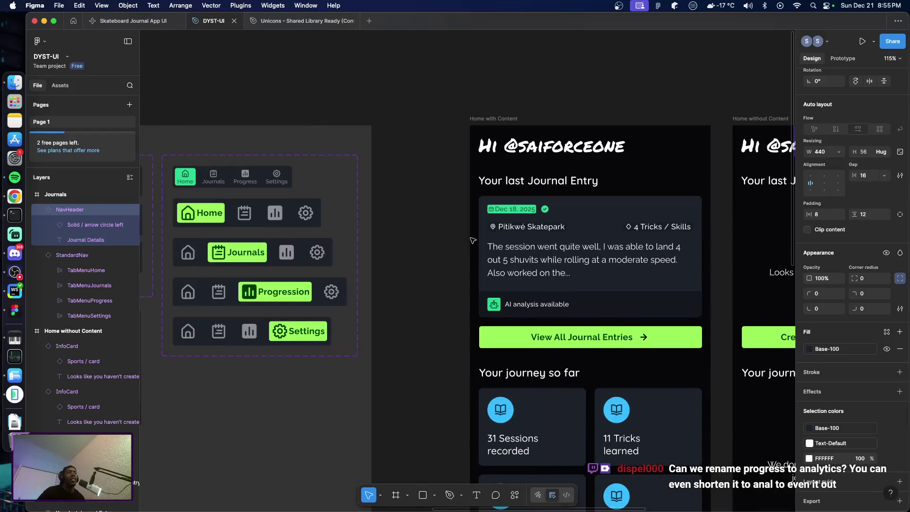
pyautogui.hscroll(-3, 473, 241)
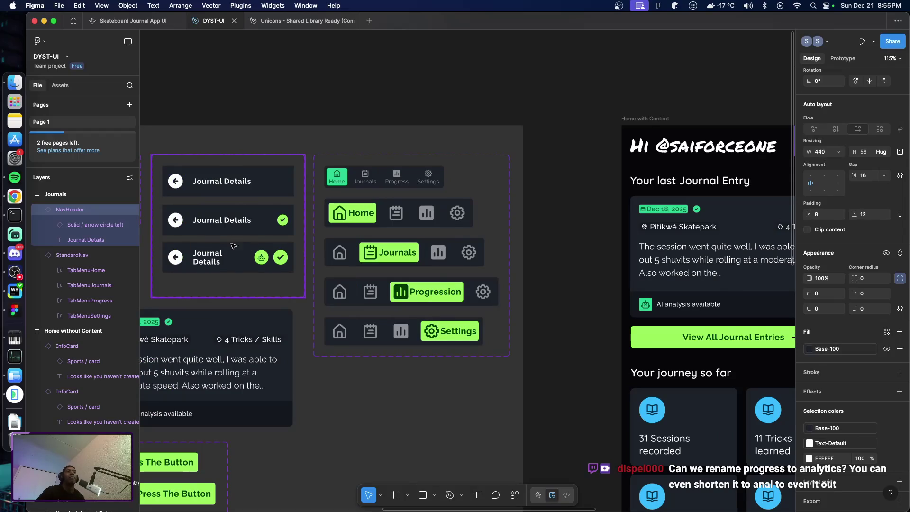
# Apply the Title/H2 text style to the Default variant's Journal Details title.
pyautogui.doubleClick(228, 182)
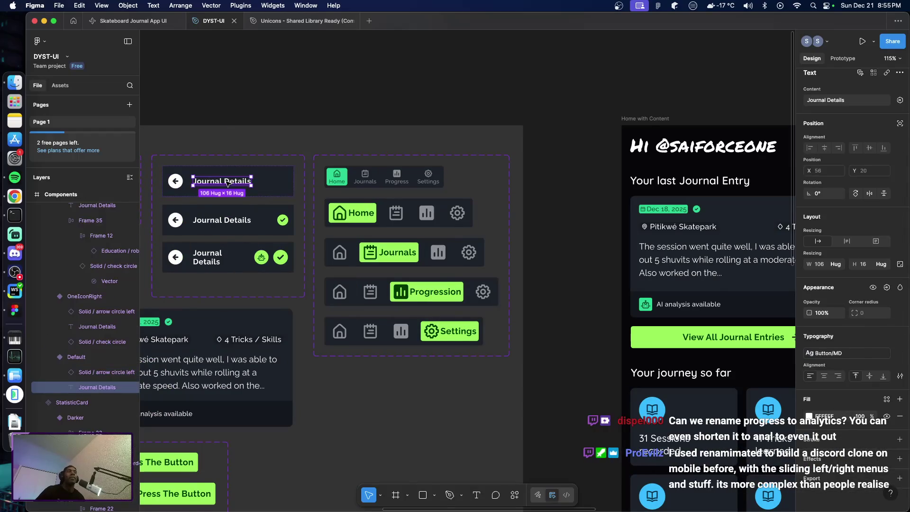
pyautogui.moveTo(844, 360)
pyautogui.click(846, 356)
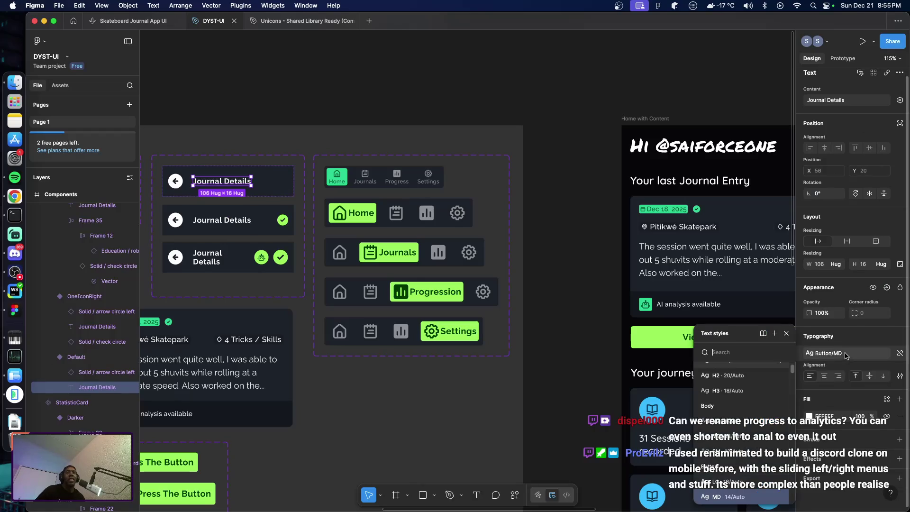
pyautogui.scroll(2, 742, 459)
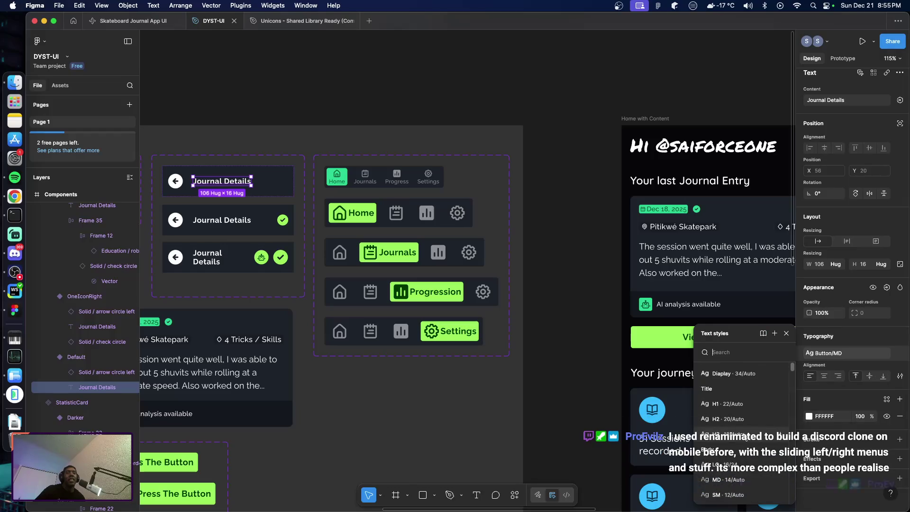
pyautogui.click(738, 419)
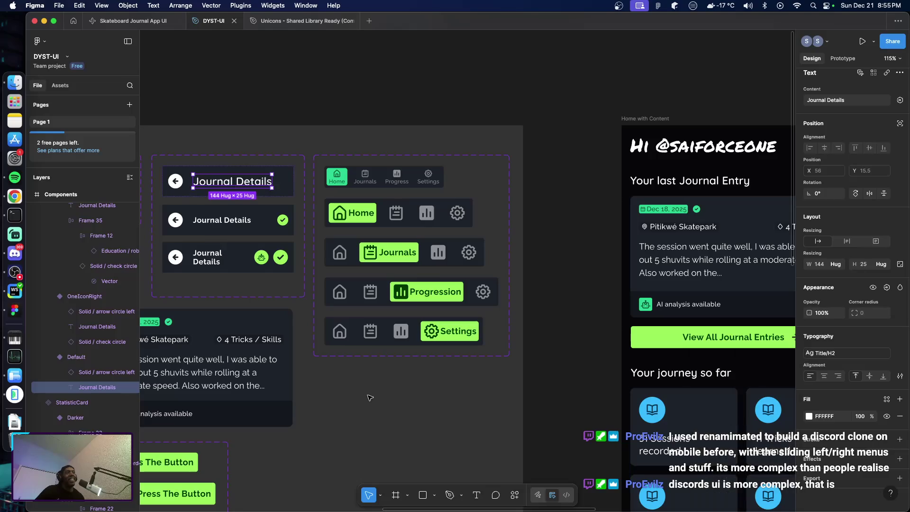
pyautogui.doubleClick(224, 225)
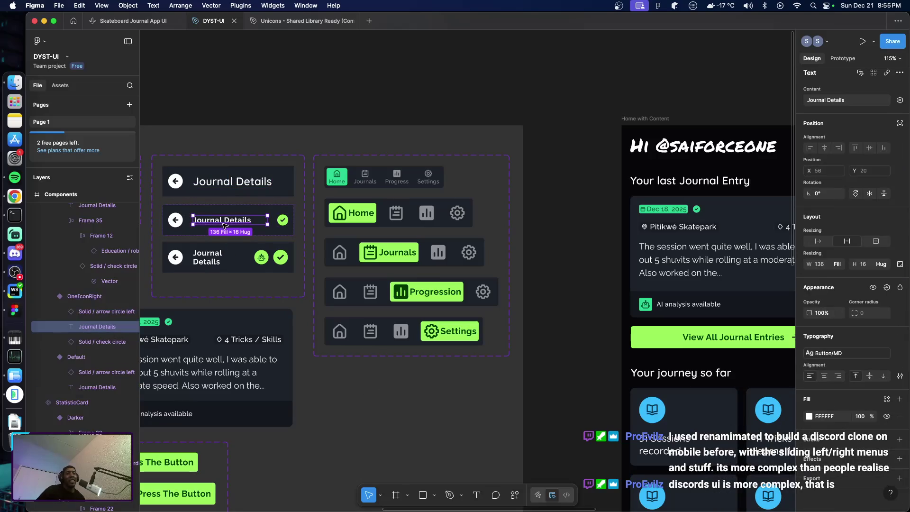
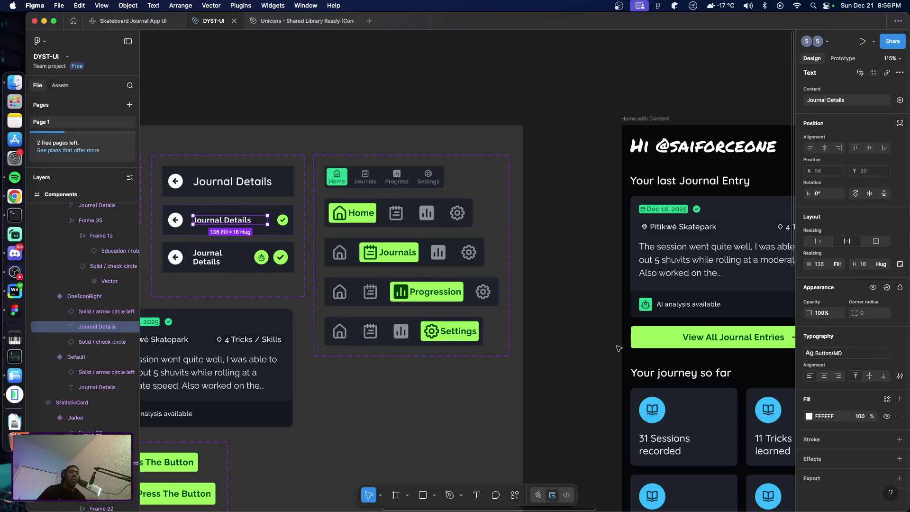
# Apply the Title/H3 text style to the Journal Details title in the one-right-icon header variant.
pyautogui.click(825, 356)
pyautogui.scroll(-5, 754, 446)
pyautogui.scroll(2, 754, 447)
pyautogui.scroll(-1, 755, 447)
pyautogui.scroll(-1, 755, 447)
pyautogui.scroll(1, 756, 449)
pyautogui.scroll(2, 755, 448)
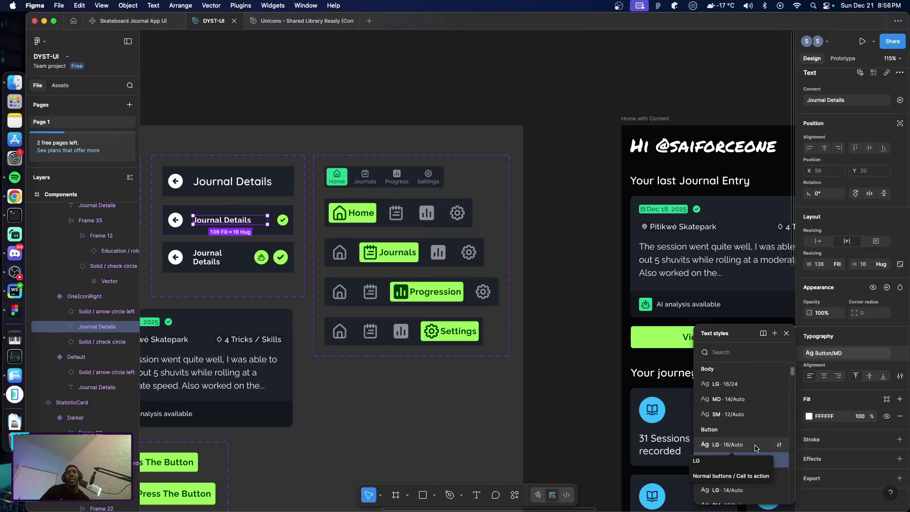
pyautogui.scroll(1, 749, 424)
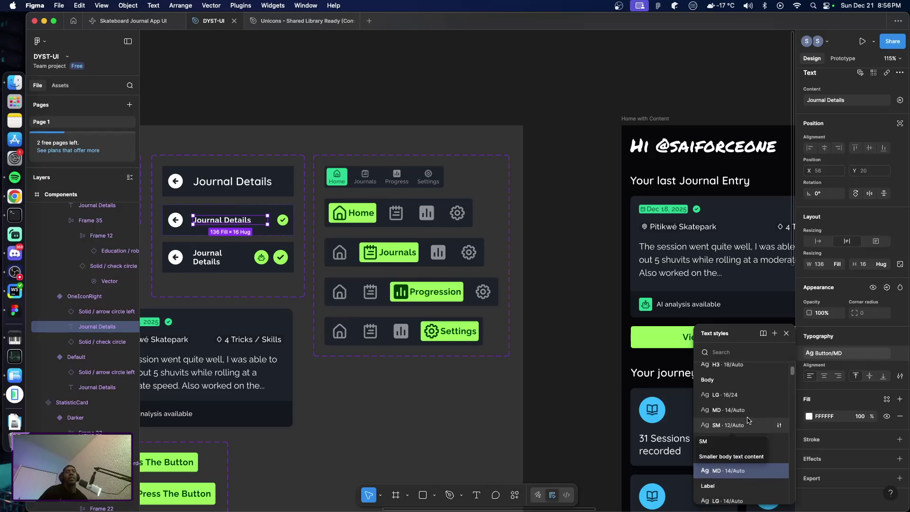
pyautogui.scroll(4, 748, 420)
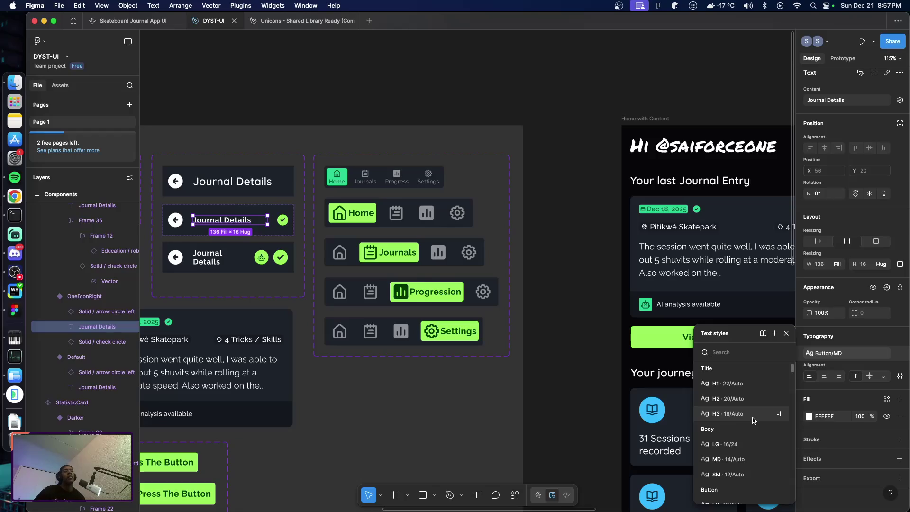
pyautogui.click(754, 421)
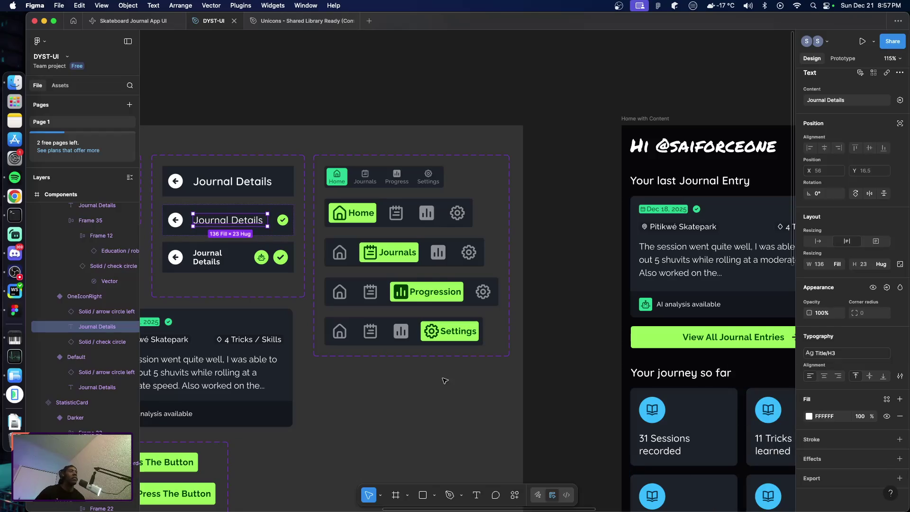
pyautogui.click(226, 186)
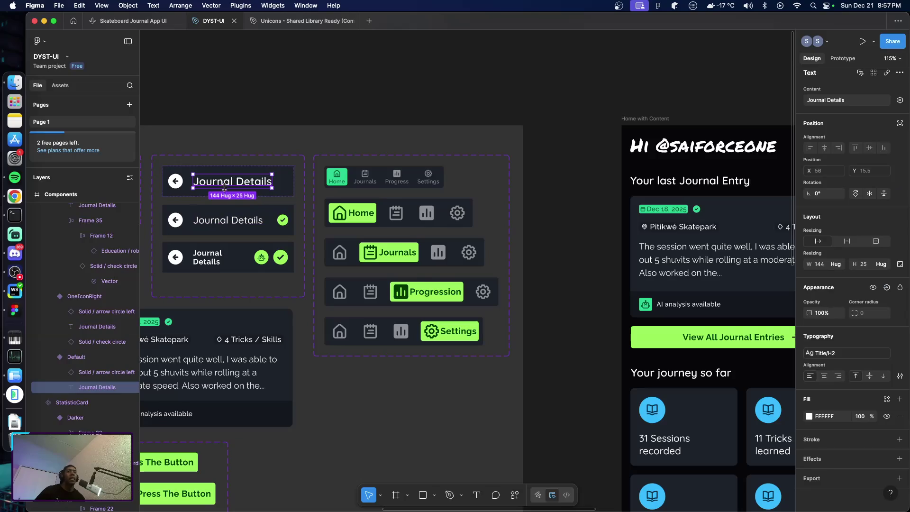
pyautogui.click(231, 227)
# Restyle the second and third variants' Journal Details titles with Title/H2, then deselect.
pyautogui.doubleClick(231, 225)
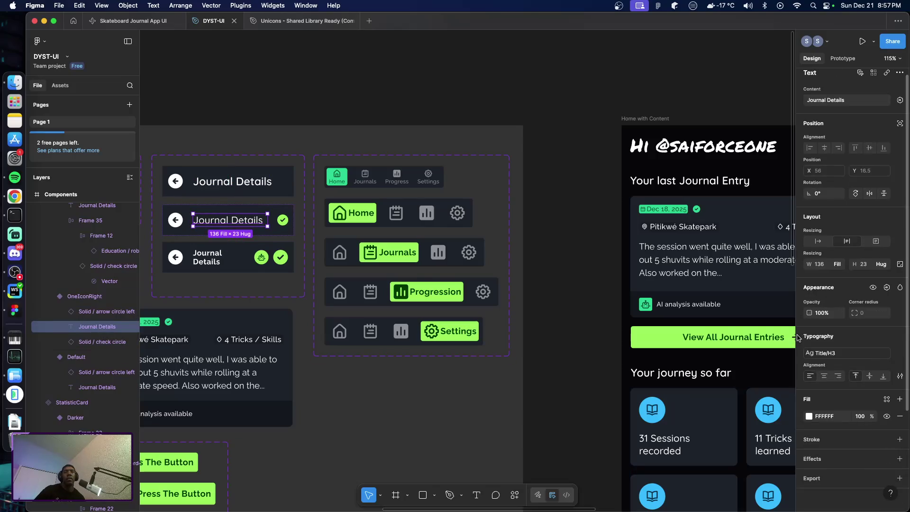
pyautogui.click(829, 353)
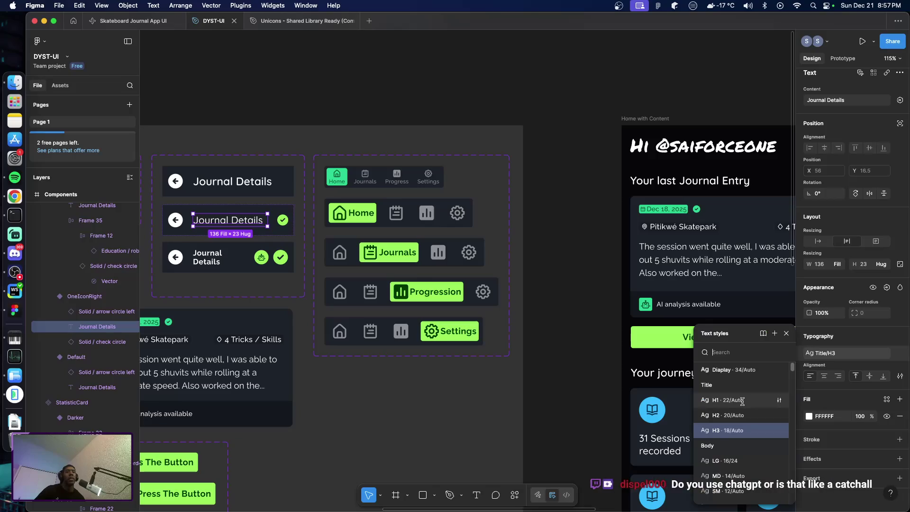
pyautogui.click(742, 415)
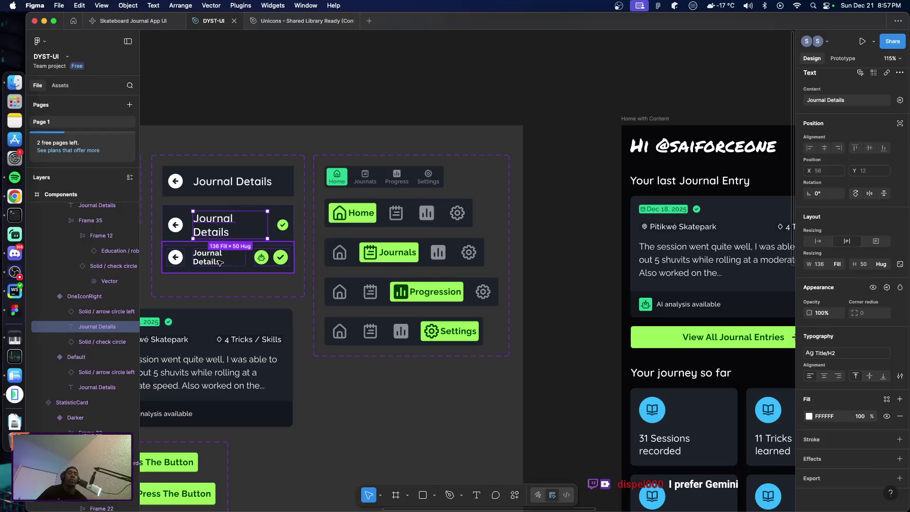
pyautogui.click(220, 262)
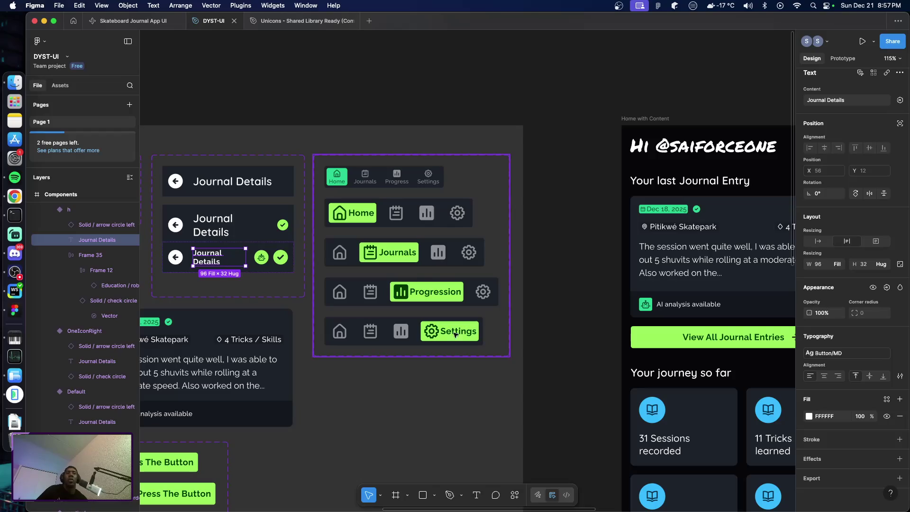
pyautogui.click(843, 353)
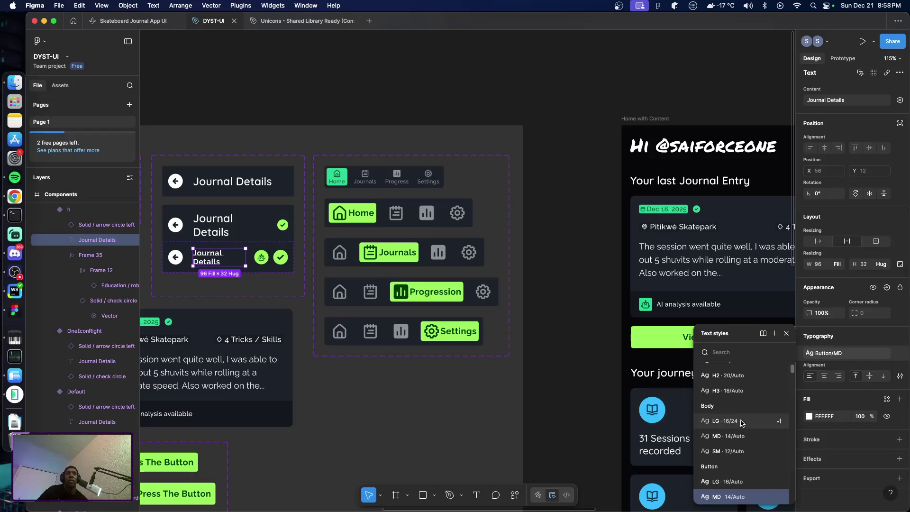
pyautogui.click(742, 382)
pyautogui.click(394, 427)
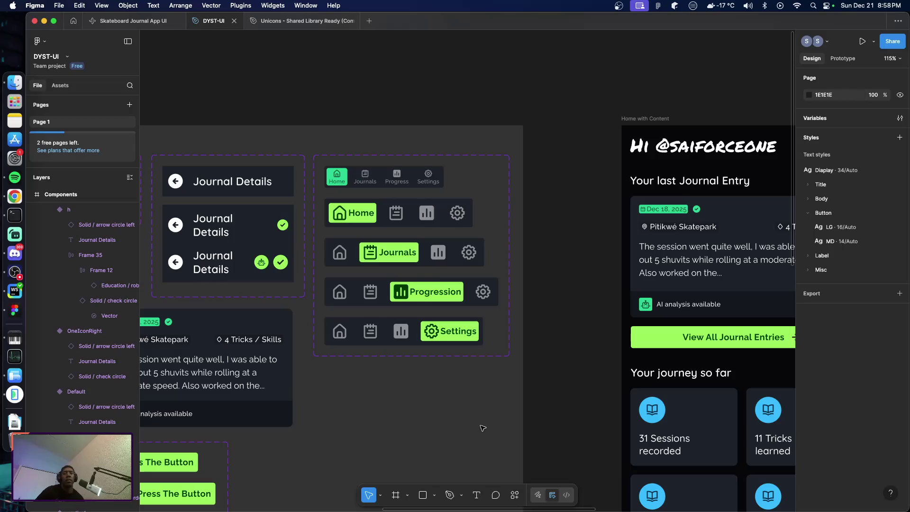
# Scroll the canvas across the Home with Content and Home without Content screens.
pyautogui.hscroll(5, 504, 425)
pyautogui.hscroll(3, 504, 424)
pyautogui.hscroll(3, 507, 417)
pyautogui.scroll(-4, 512, 400)
pyautogui.scroll(2, 523, 400)
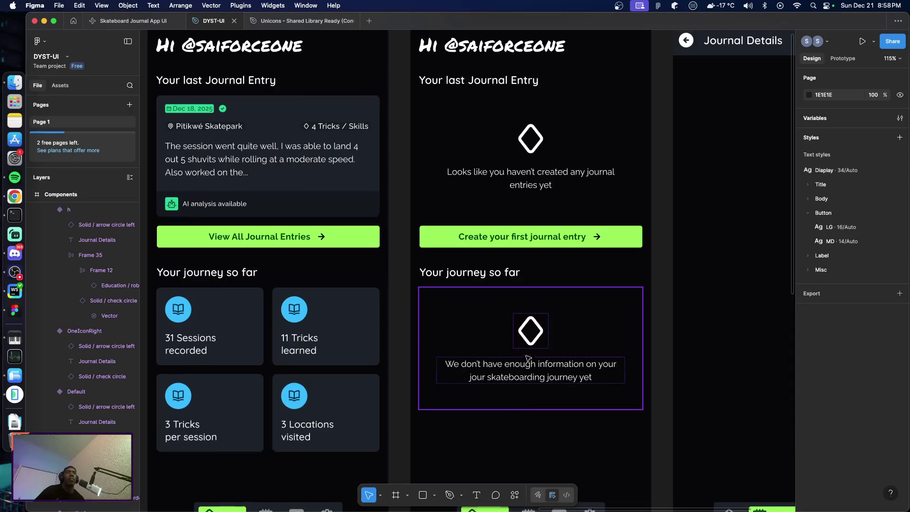
pyautogui.scroll(4, 523, 399)
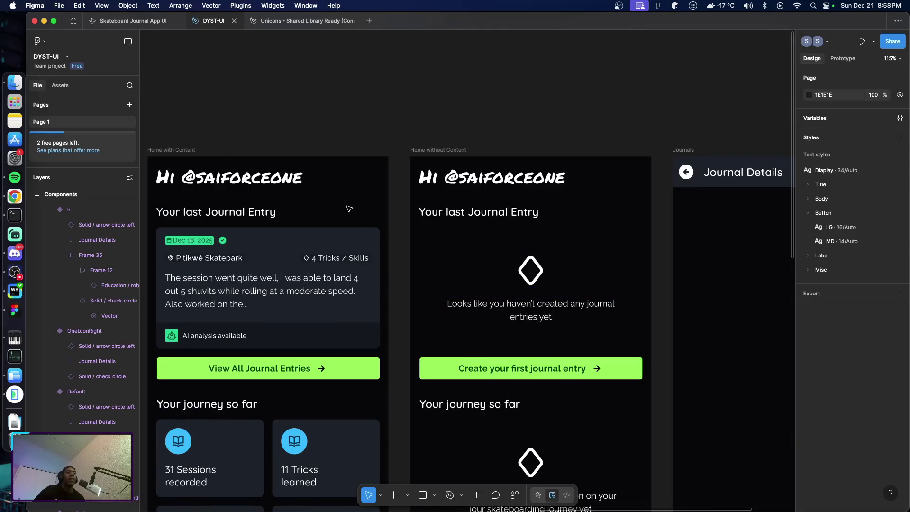
pyautogui.scroll(-3, 373, 255)
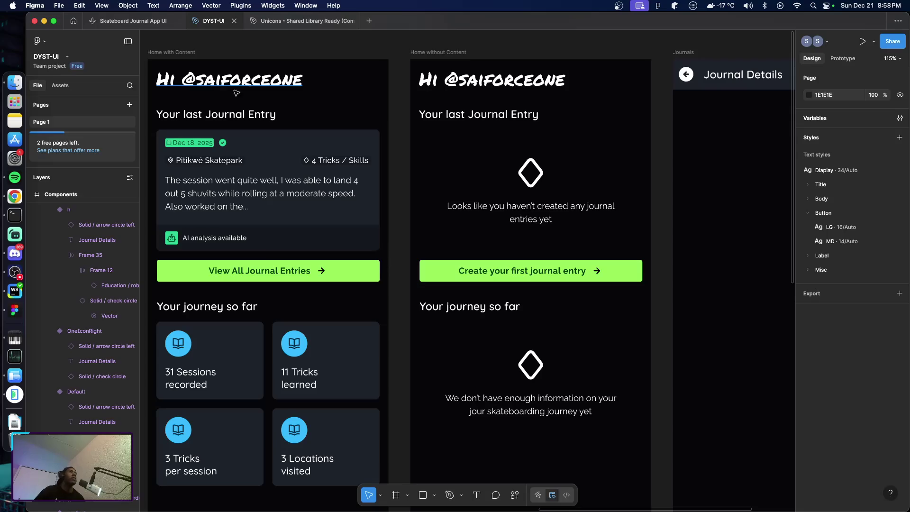
# Switch from Figma to Chrome, showing the Linear DYST backlog.
pyautogui.press('super+Tab')
pyautogui.press('super+Tab')
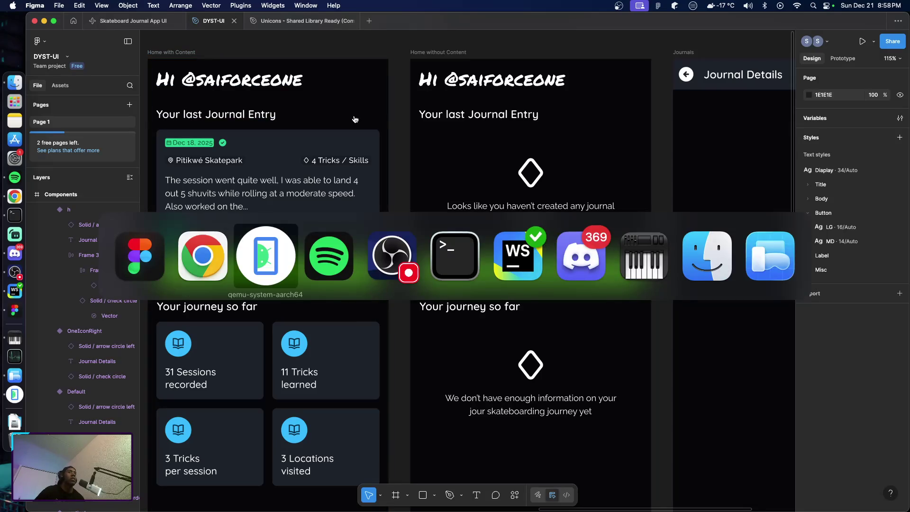
pyautogui.press('super+Tab')
pyautogui.press('super+Tab')
pyautogui.press('super+Tab')
pyautogui.press('super+shift+Tab')
pyautogui.press('super+shift+Tab')
pyautogui.press('super+shift+Tab')
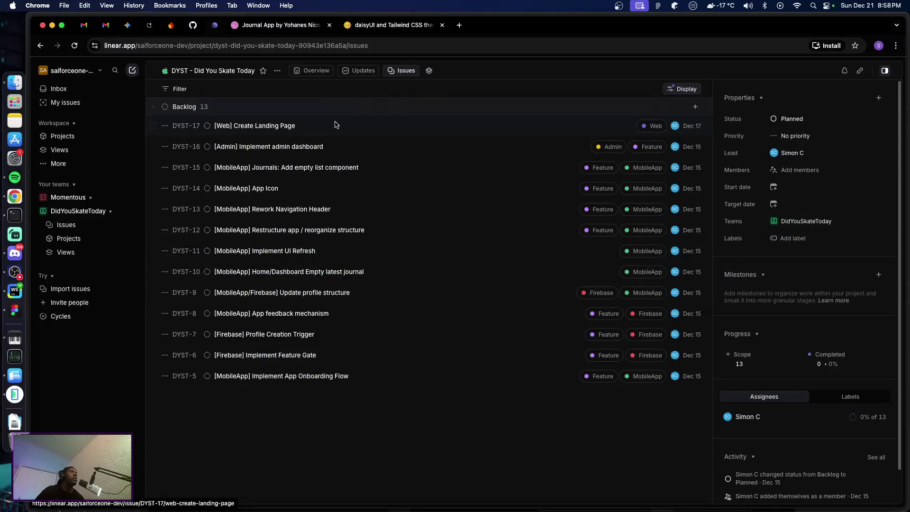
# Review the Beginner Street Skateboarding Lines JSON in AI Studio, then return to the Linear tab.
pyautogui.click(146, 28)
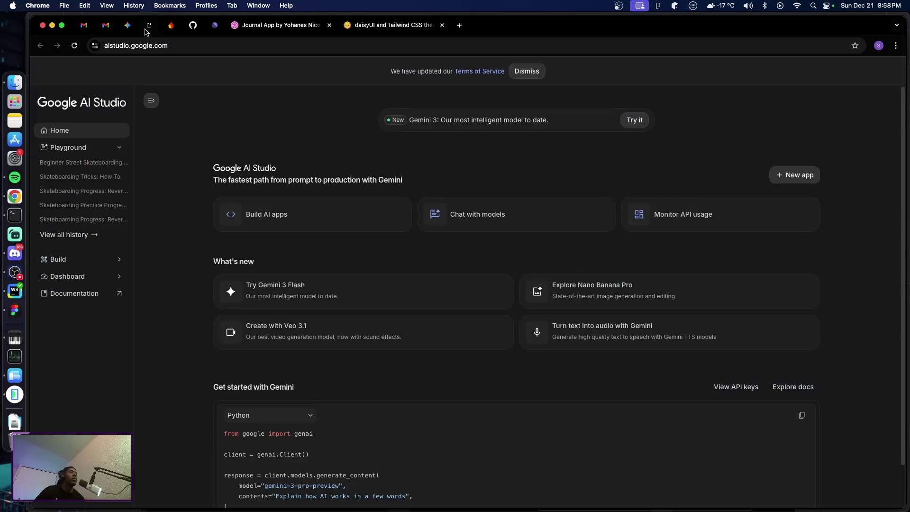
pyautogui.click(95, 163)
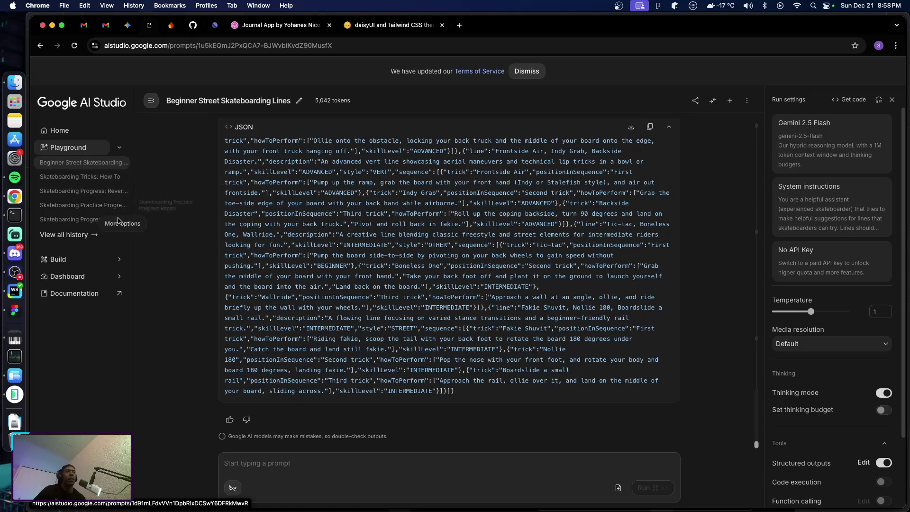
pyautogui.scroll(2, 265, 235)
pyautogui.scroll(2, 276, 241)
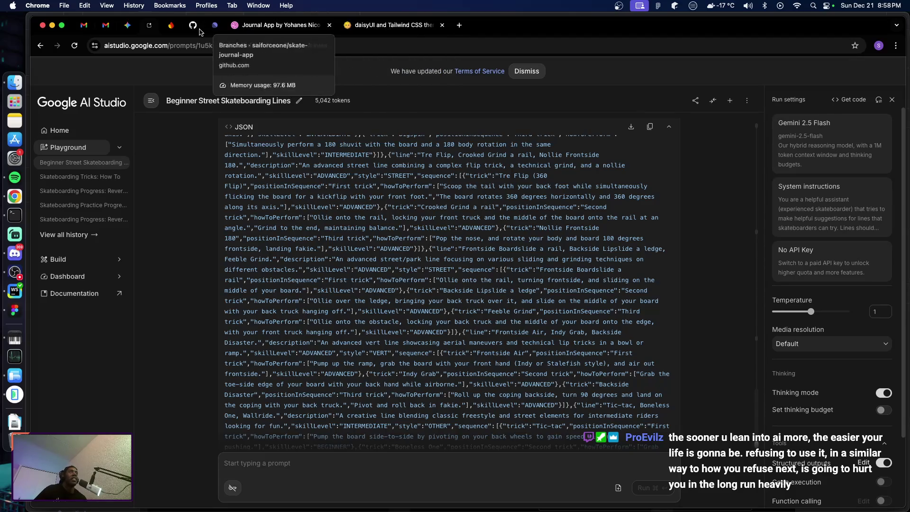
pyautogui.click(213, 29)
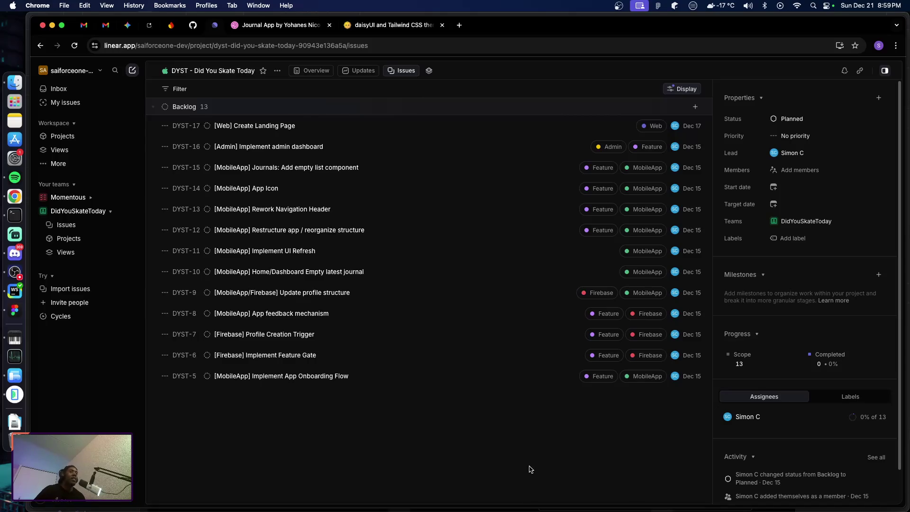
# Switch back to Figma to view the Home screen designs.
pyautogui.press('super+Tab')
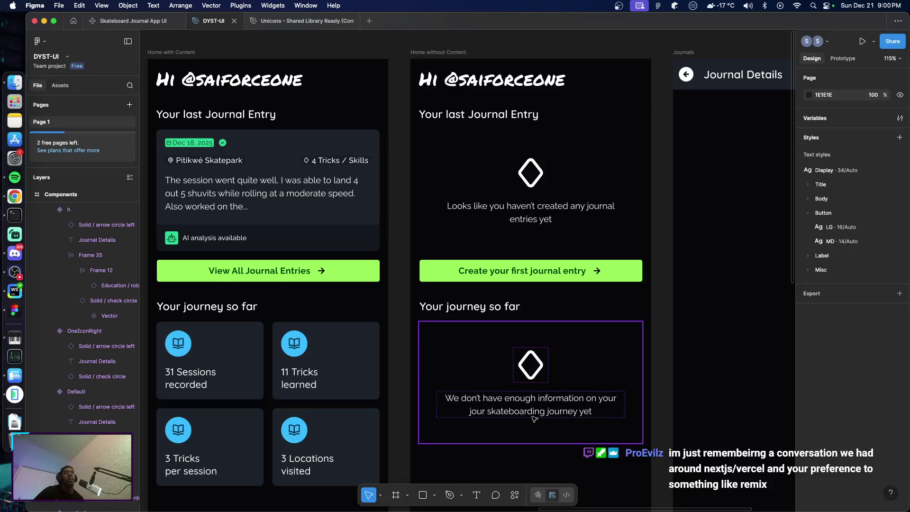
# Change the Default NavHeader variant's fill from Base-100 to Neutral.
pyautogui.hscroll(5, 569, 370)
pyautogui.scroll(-2, 569, 367)
pyautogui.scroll(3, 571, 336)
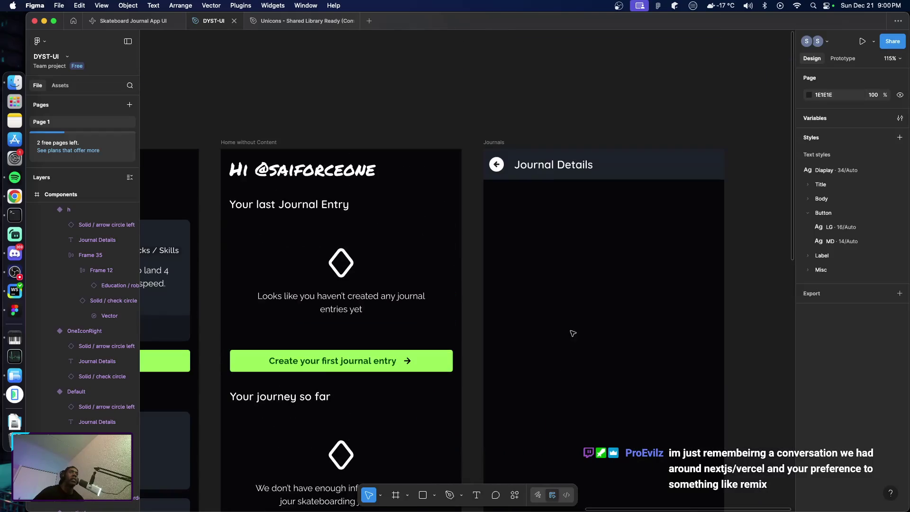
pyautogui.hscroll(-4, 416, 214)
pyautogui.hscroll(-4, 416, 214)
pyautogui.hscroll(-6, 388, 223)
pyautogui.hscroll(-4, 361, 232)
pyautogui.hscroll(-2, 355, 233)
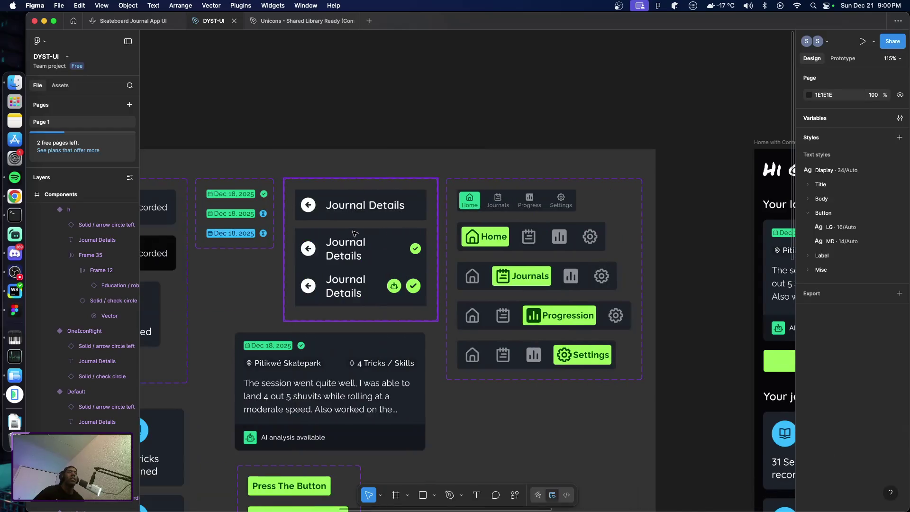
pyautogui.click(375, 219)
pyautogui.click(374, 219)
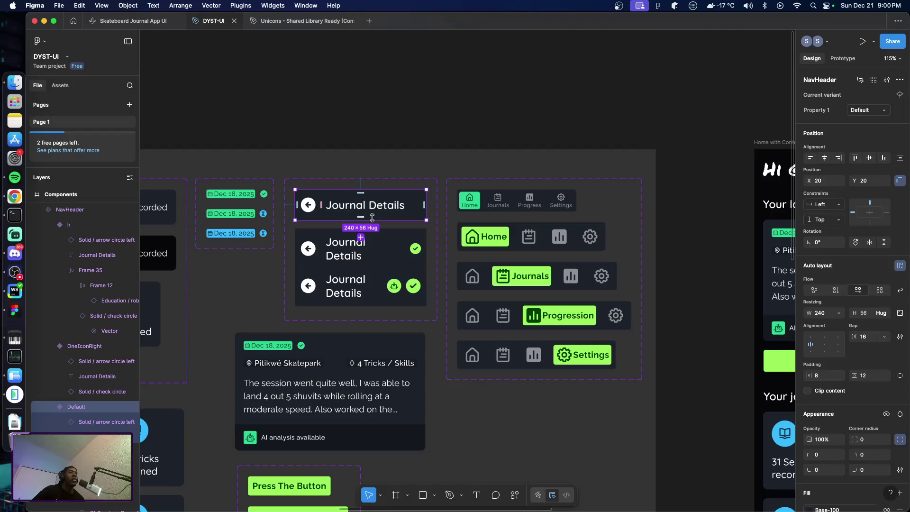
pyautogui.scroll(-5, 806, 423)
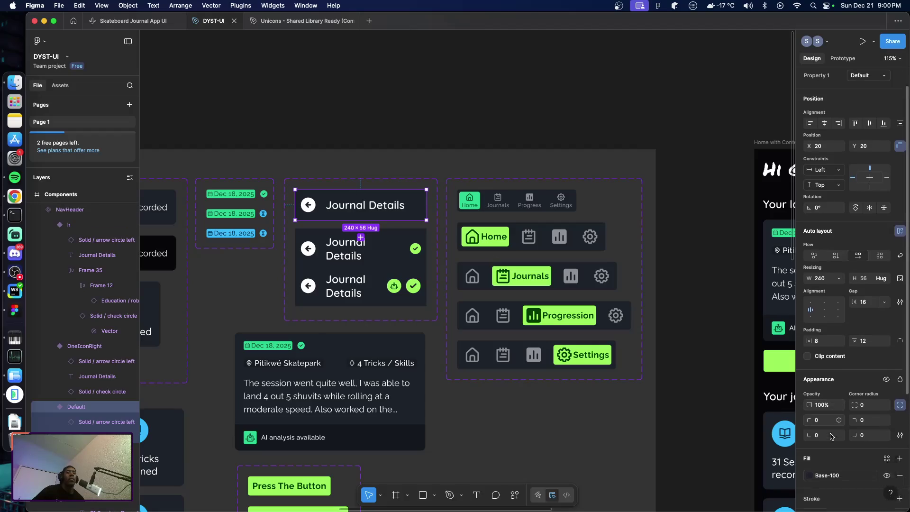
pyautogui.moveTo(827, 408)
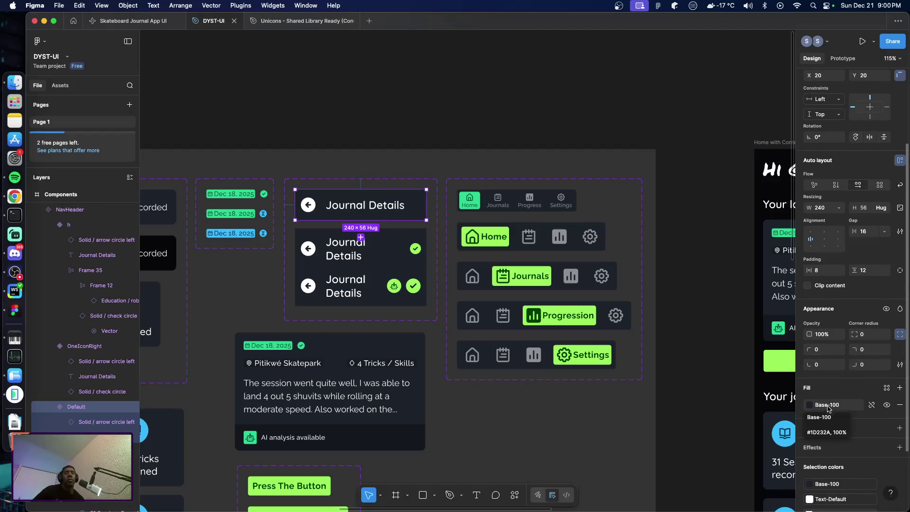
pyautogui.click(826, 405)
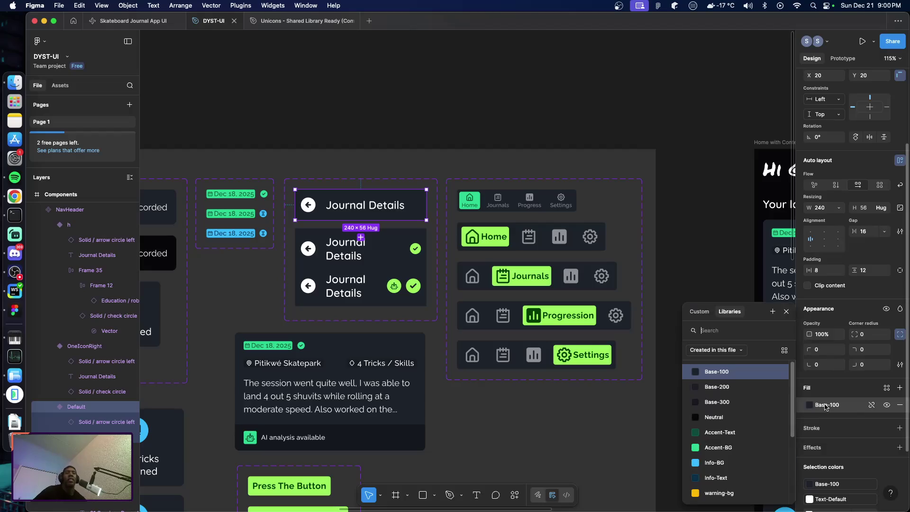
pyautogui.click(720, 416)
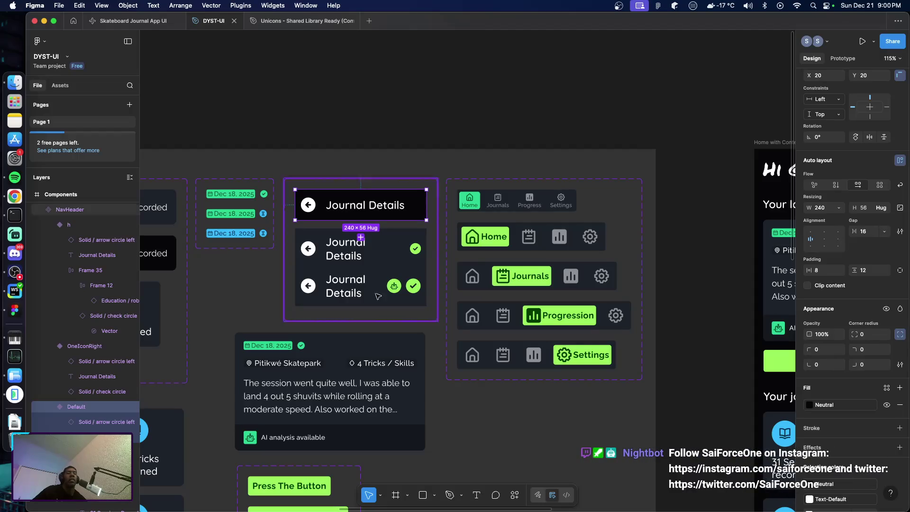
# Apply the Neutral fill to the OneIconRight variant.
pyautogui.click(391, 265)
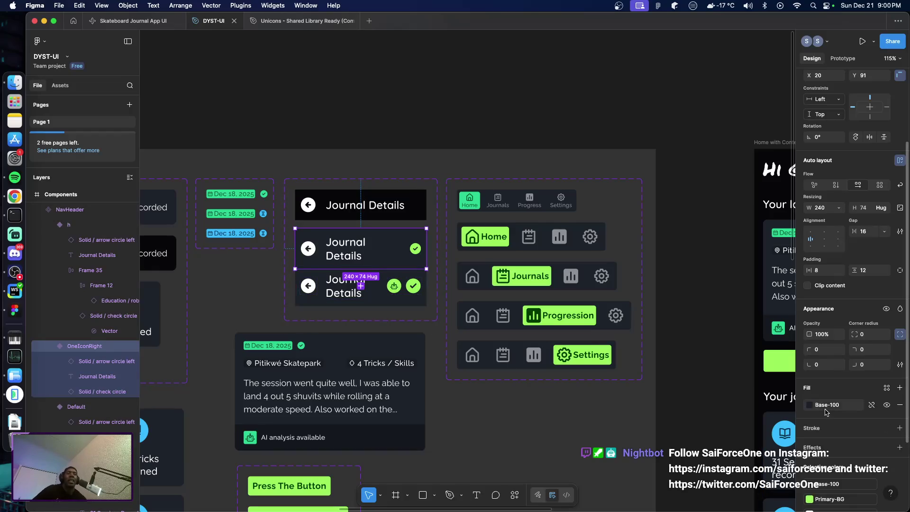
pyautogui.click(824, 406)
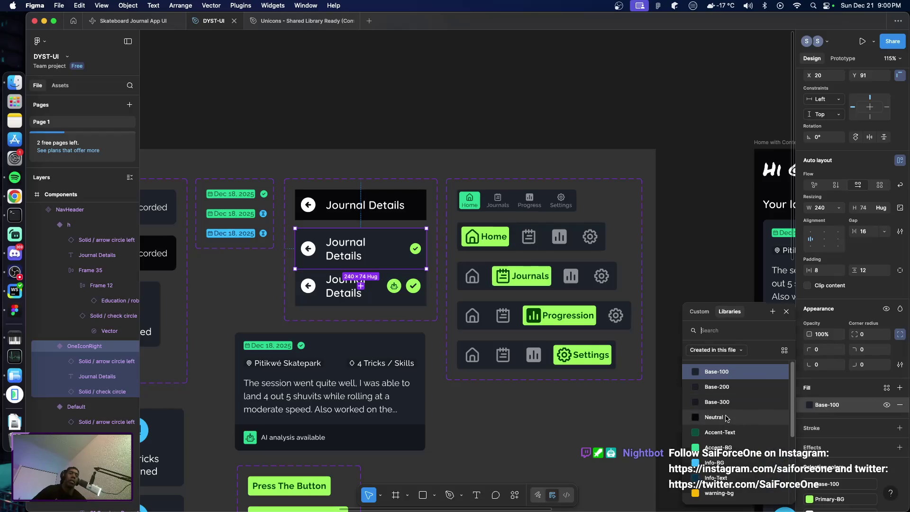
pyautogui.click(716, 417)
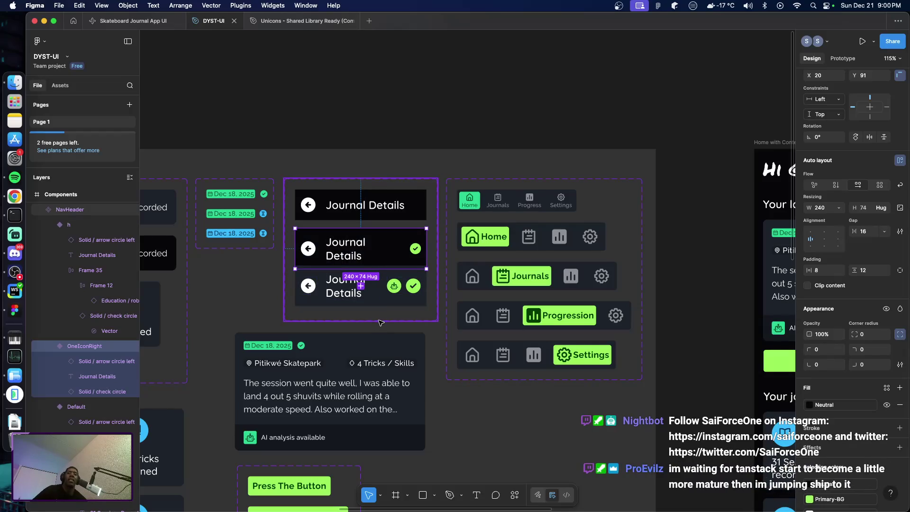
pyautogui.scroll(-1, 385, 315)
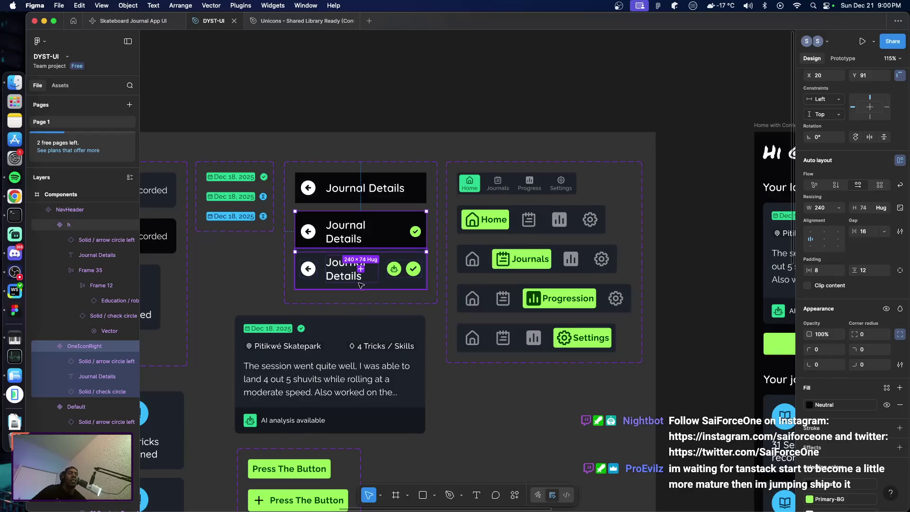
pyautogui.click(379, 286)
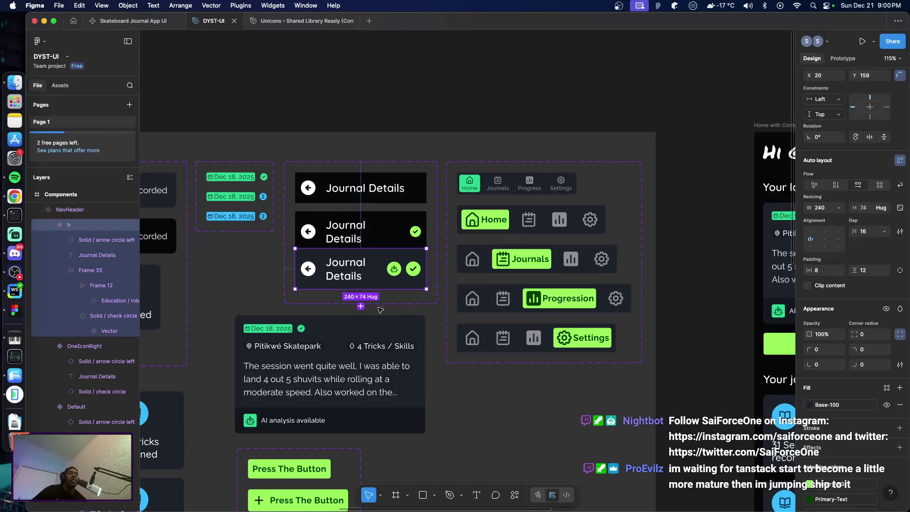
# Shift nearby frames, make the NavHeader set taller, and move the third variant to Y 180.
pyautogui.scroll(-8, 380, 327)
pyautogui.moveTo(340, 348); pyautogui.dragTo(622, 307)
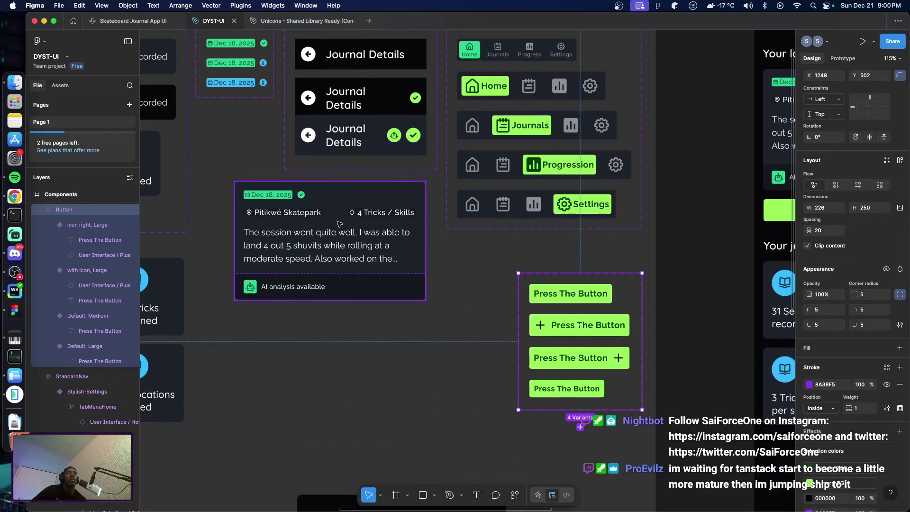
pyautogui.moveTo(338, 222); pyautogui.dragTo(337, 271)
pyautogui.click(359, 164)
pyautogui.moveTo(359, 168); pyautogui.dragTo(358, 195)
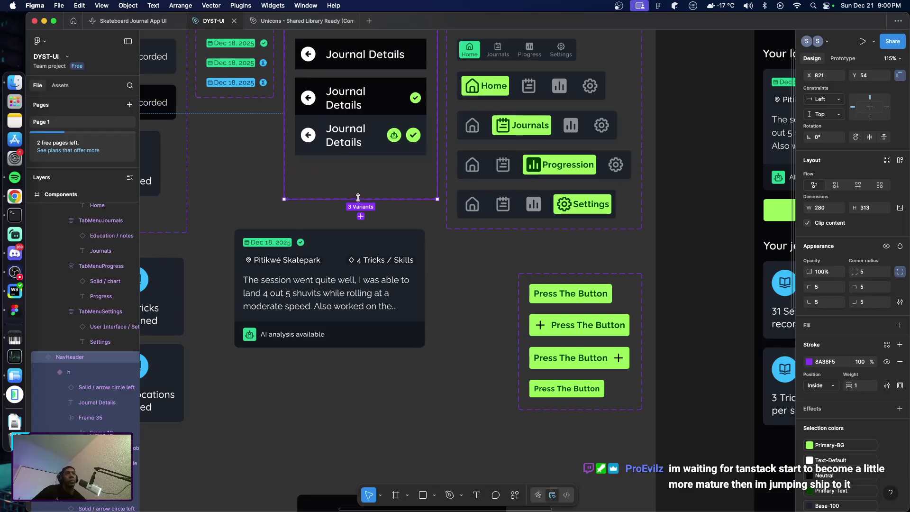
pyautogui.click(372, 151)
pyautogui.moveTo(372, 151); pyautogui.dragTo(371, 162)
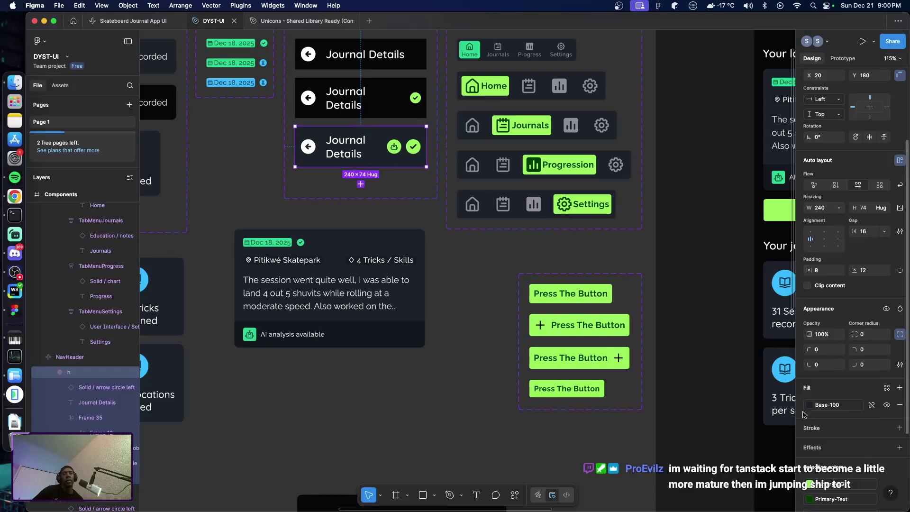
# Apply the Neutral fill to the third variant and deselect.
pyautogui.click(827, 405)
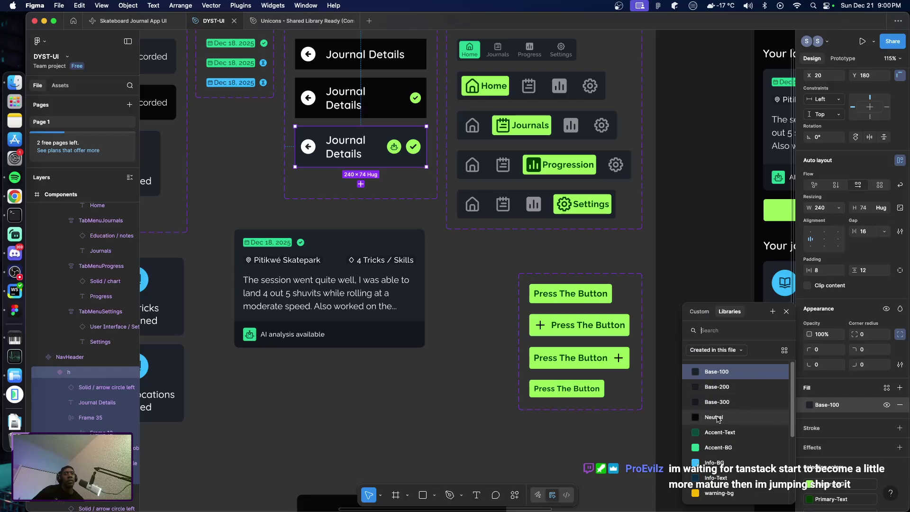
pyautogui.click(479, 359)
pyautogui.click(478, 359)
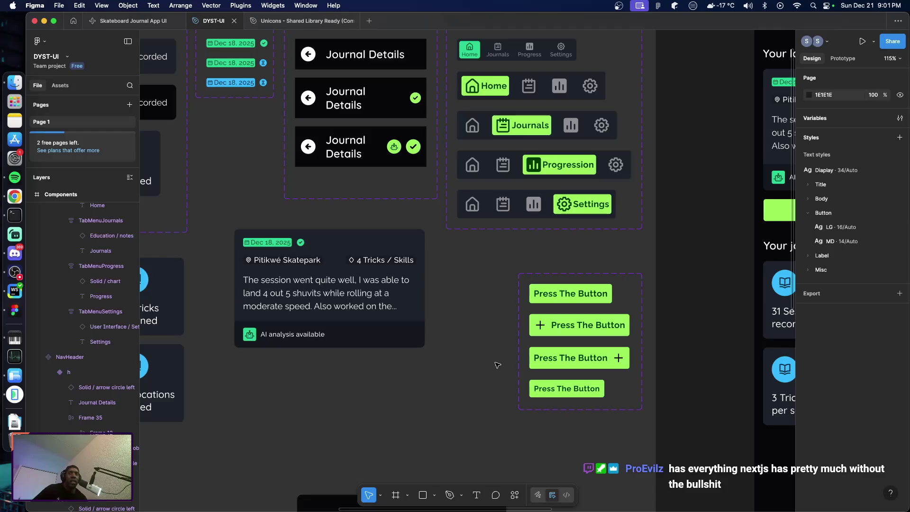
pyautogui.hscroll(5, 488, 359)
pyautogui.hscroll(5, 484, 358)
pyautogui.hscroll(10, 476, 356)
pyautogui.hscroll(-2, 476, 355)
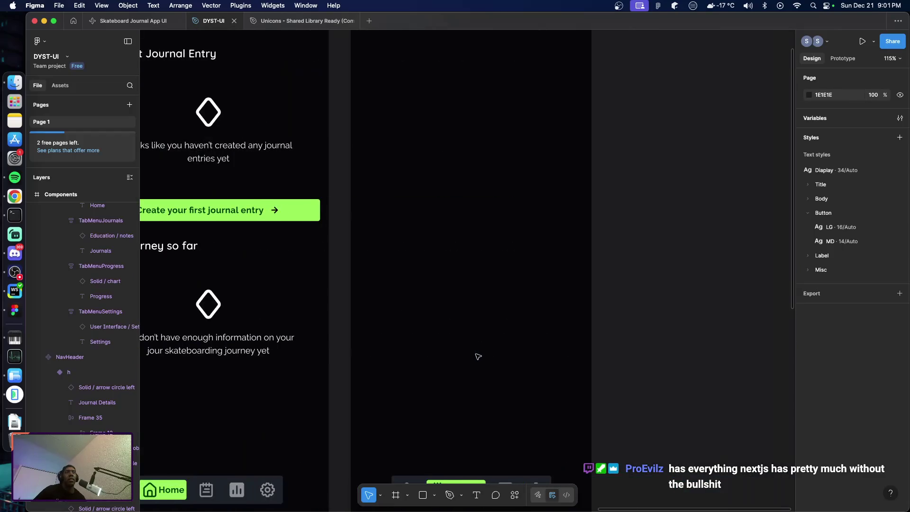
pyautogui.hscroll(-3, 476, 356)
pyautogui.scroll(3, 477, 356)
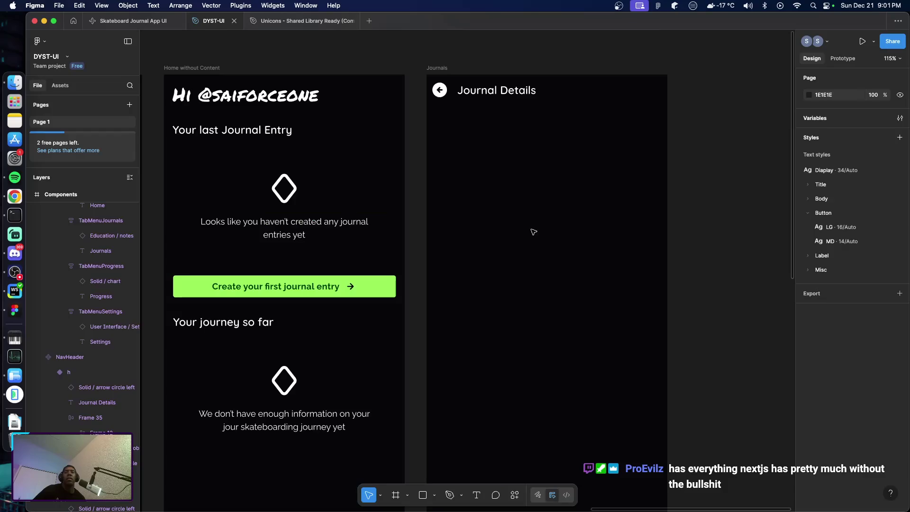
pyautogui.click(559, 96)
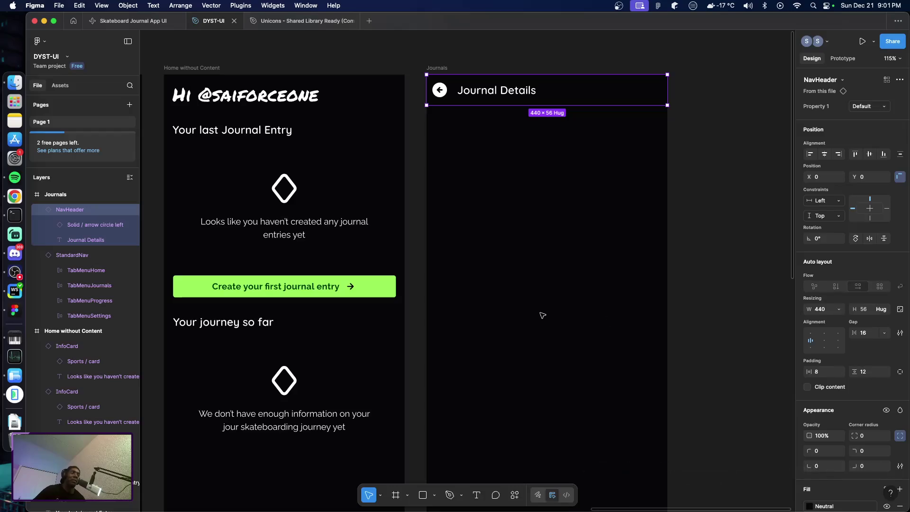
pyautogui.hscroll(-5, 540, 313)
pyautogui.hscroll(-5, 538, 311)
pyautogui.hscroll(-5, 534, 308)
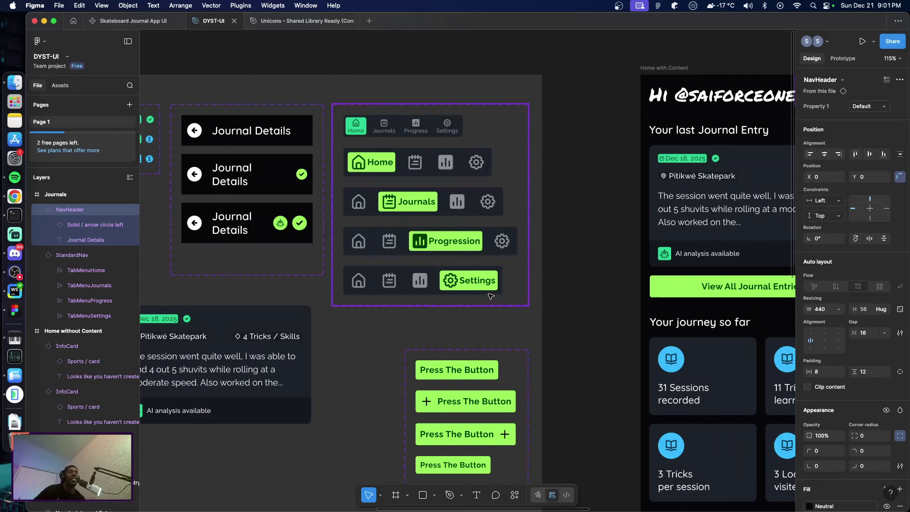
pyautogui.hscroll(-5, 493, 299)
pyautogui.click(365, 144)
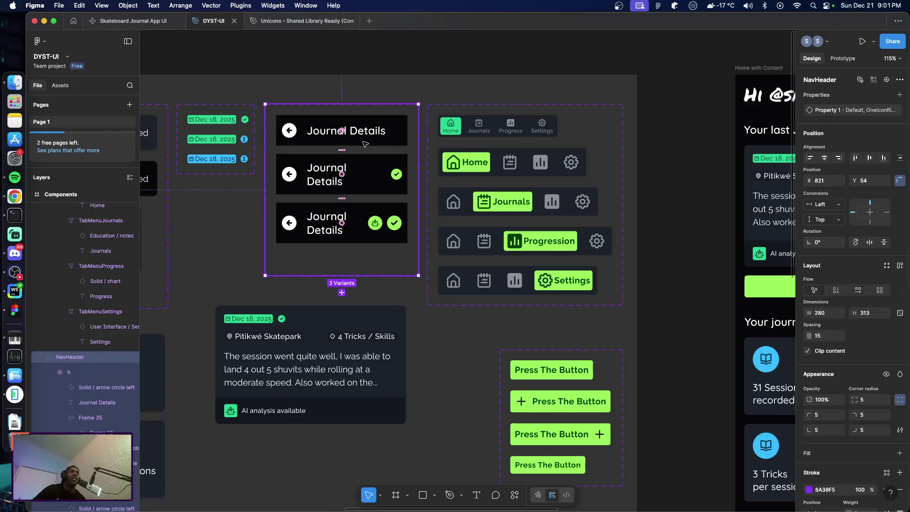
# Widen the NavHeader variant spacing from 15 to 24, then bring the Chrome article over the canvas.
pyautogui.click(365, 144)
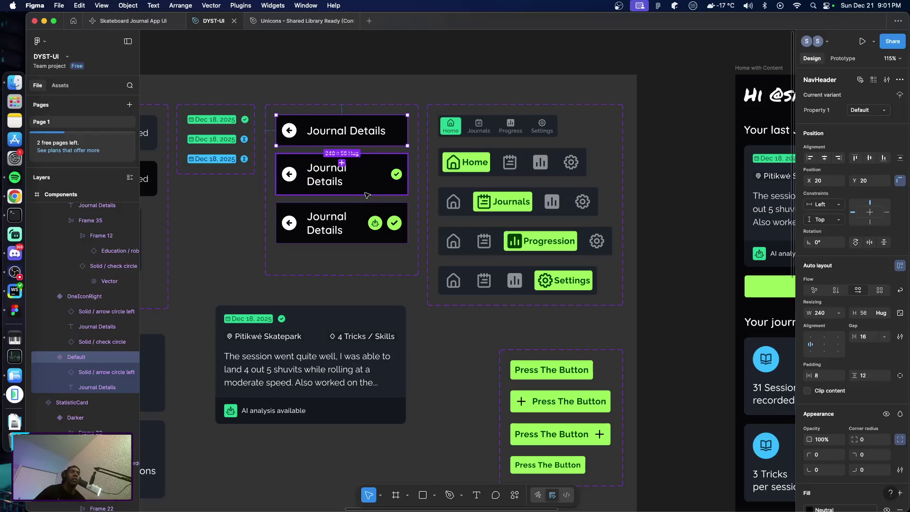
pyautogui.keyDown('shift'); pyautogui.click(365, 189); pyautogui.keyUp('shift')
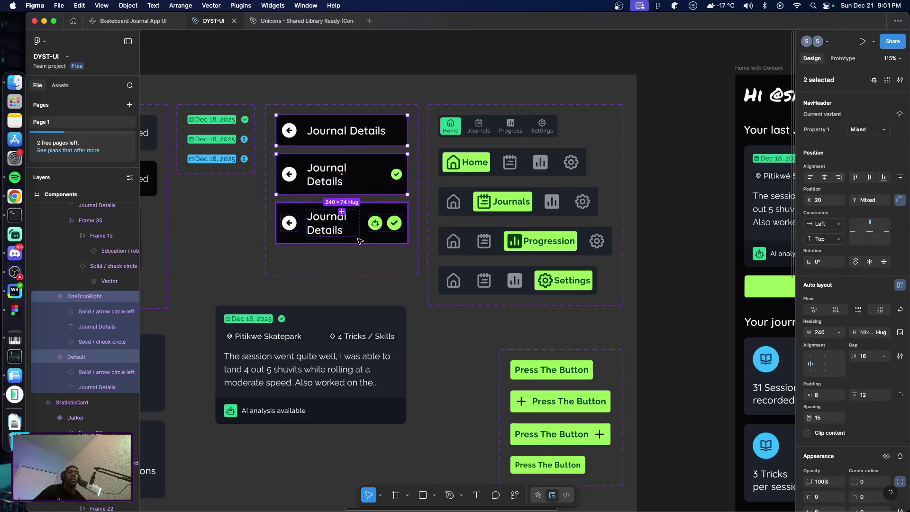
pyautogui.click(398, 268)
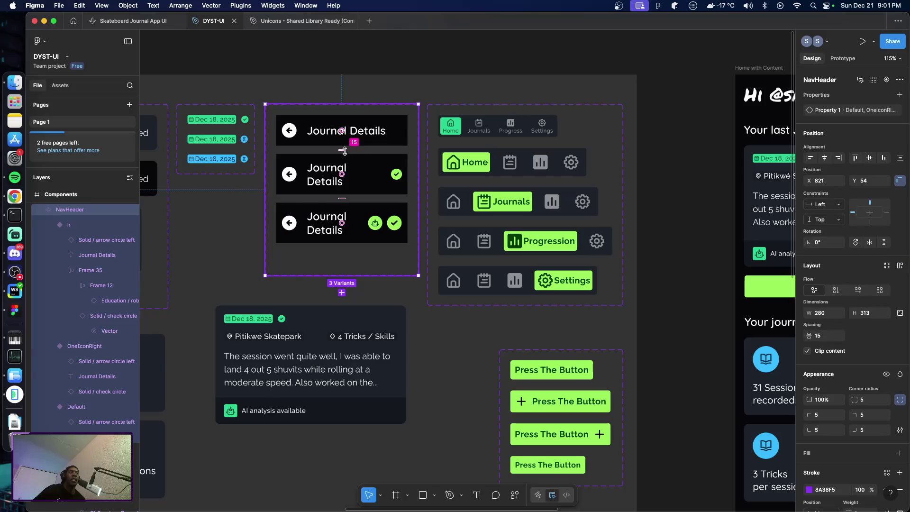
pyautogui.moveTo(342, 150); pyautogui.dragTo(344, 153)
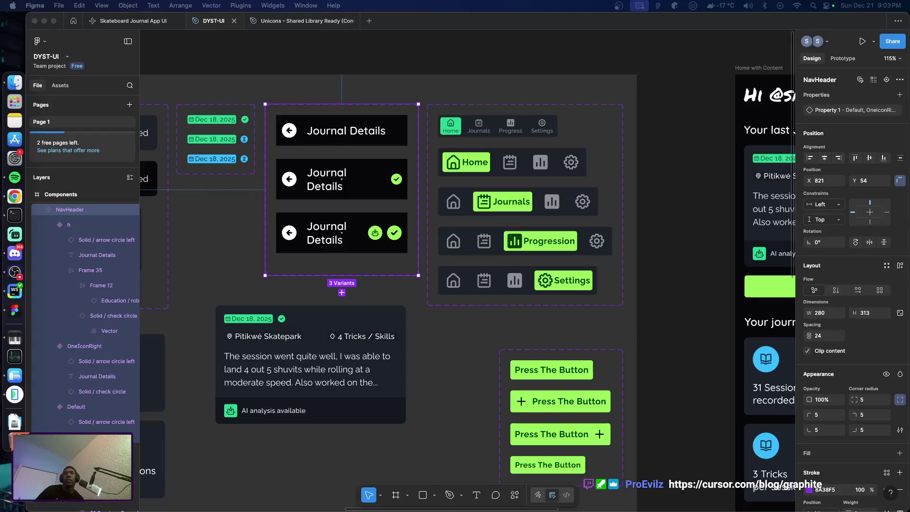
pyautogui.moveTo(502, 509)
pyautogui.mouseDown()
pyautogui.moveTo(504, 85)
pyautogui.moveTo(514, 46)
pyautogui.mouseUp()
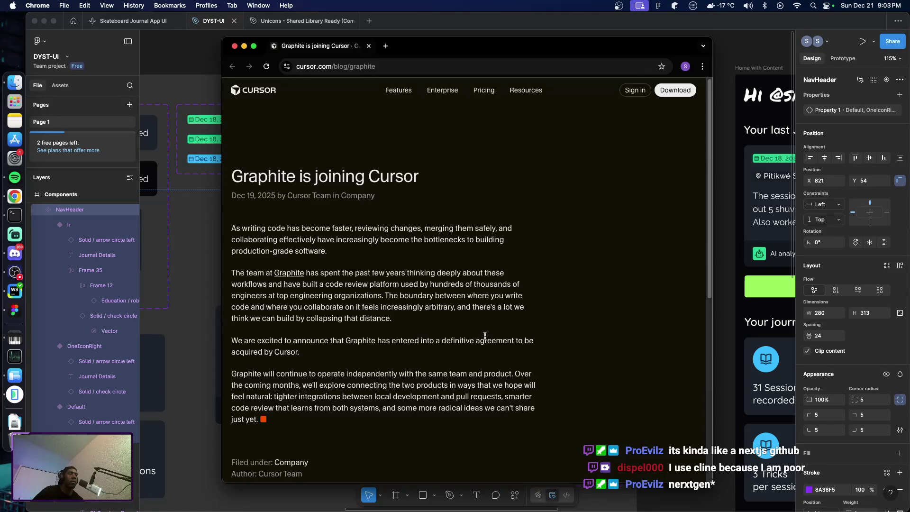
# Read the 'Graphite is joining Cursor' article, then move Chrome aside to reveal the Figma design.
pyautogui.scroll(-3, 564, 338)
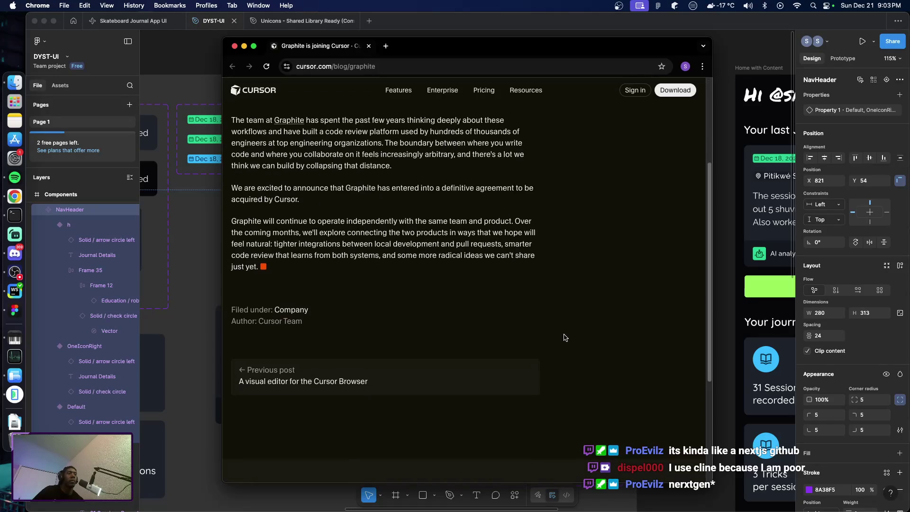
pyautogui.scroll(3, 571, 340)
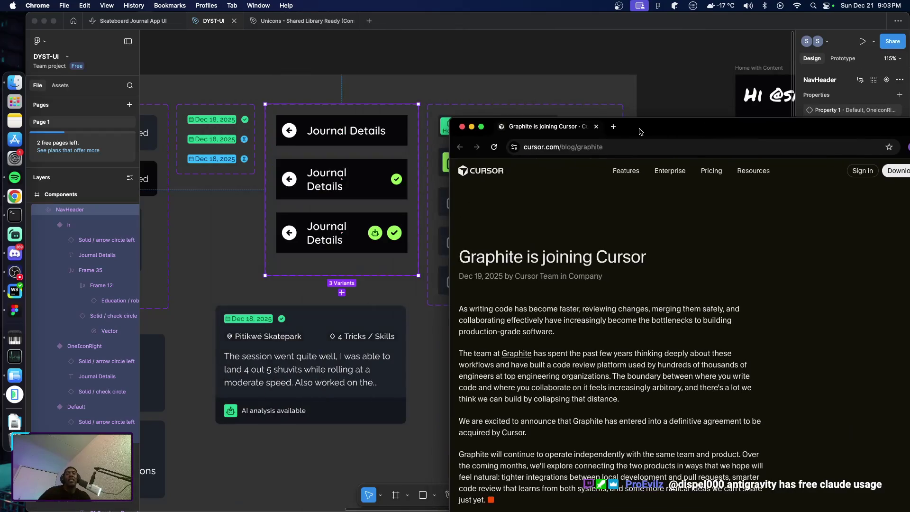
pyautogui.moveTo(412, 51); pyautogui.dragTo(907, 52)
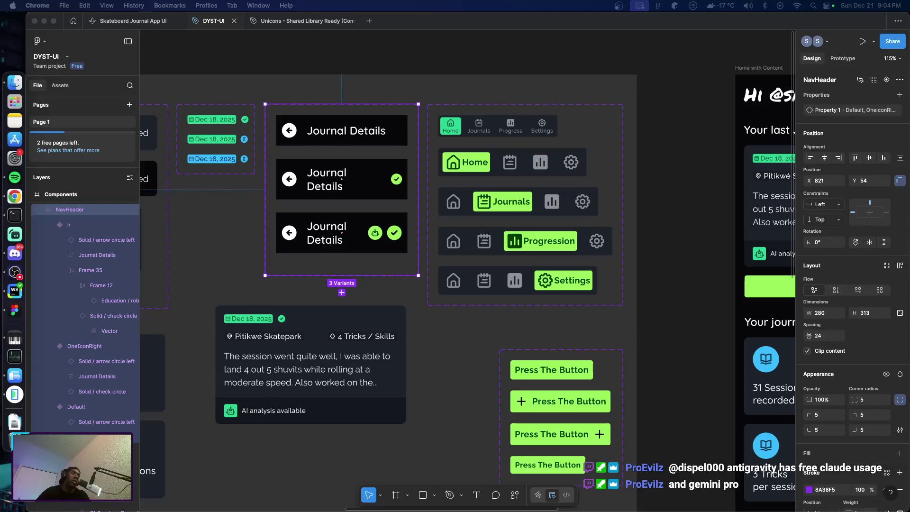
pyautogui.click(459, 375)
pyautogui.hscroll(5, 465, 386)
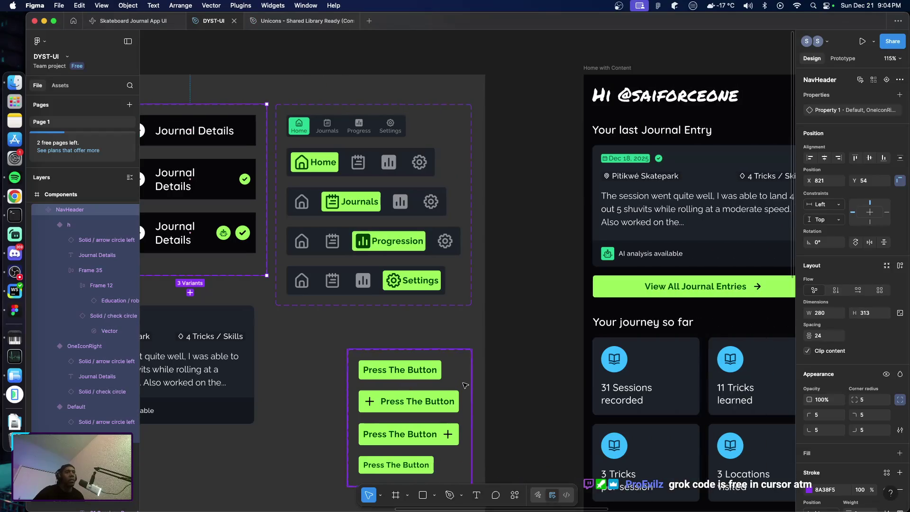
pyautogui.hscroll(10, 464, 384)
pyautogui.hscroll(8, 466, 382)
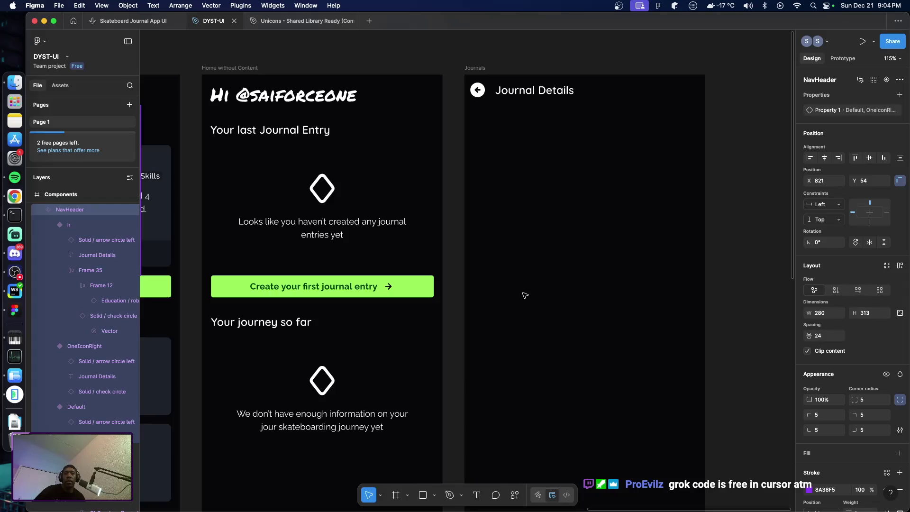
pyautogui.click(545, 92)
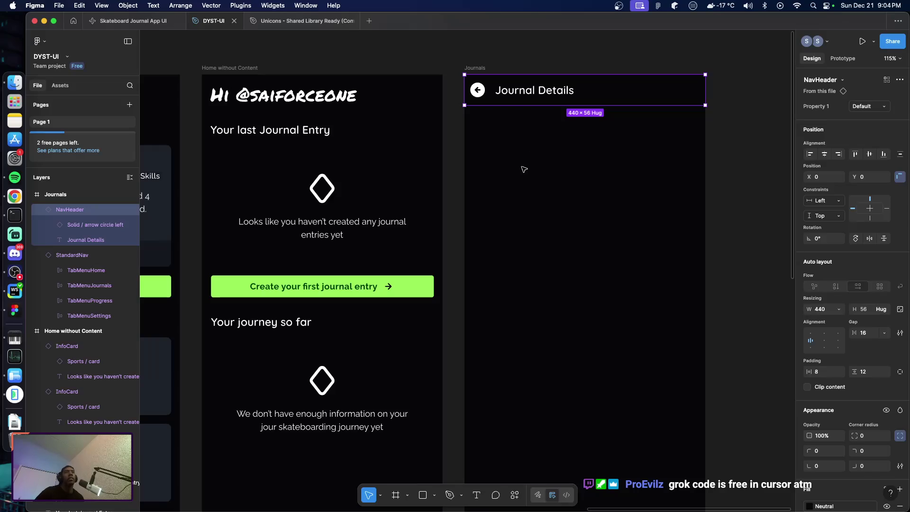
pyautogui.click(543, 95)
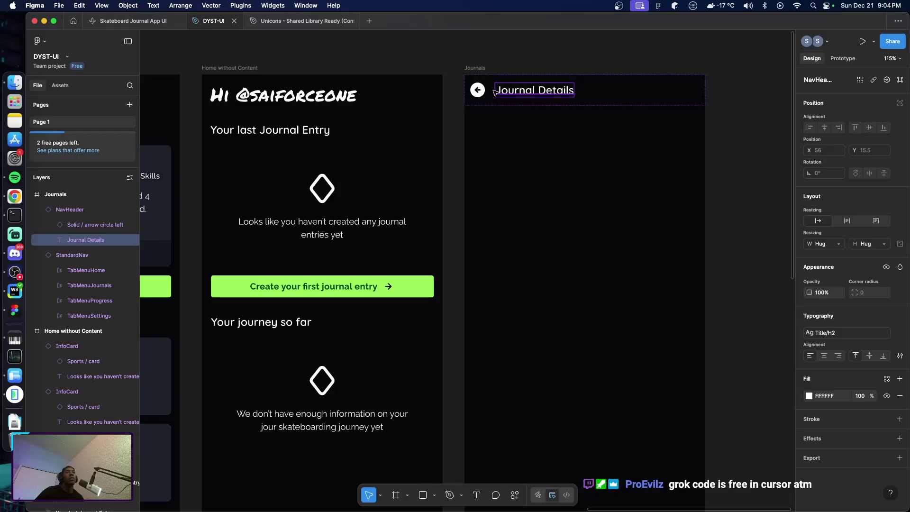
pyautogui.click(613, 95)
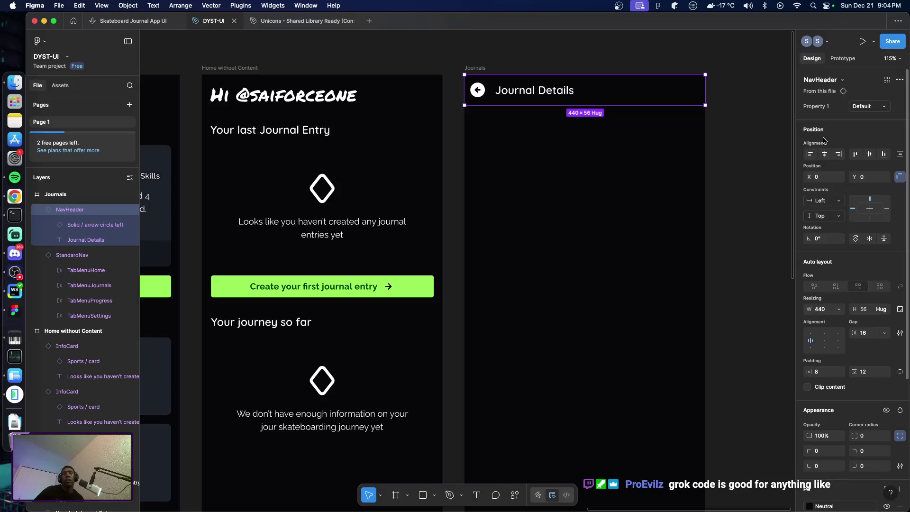
pyautogui.click(871, 109)
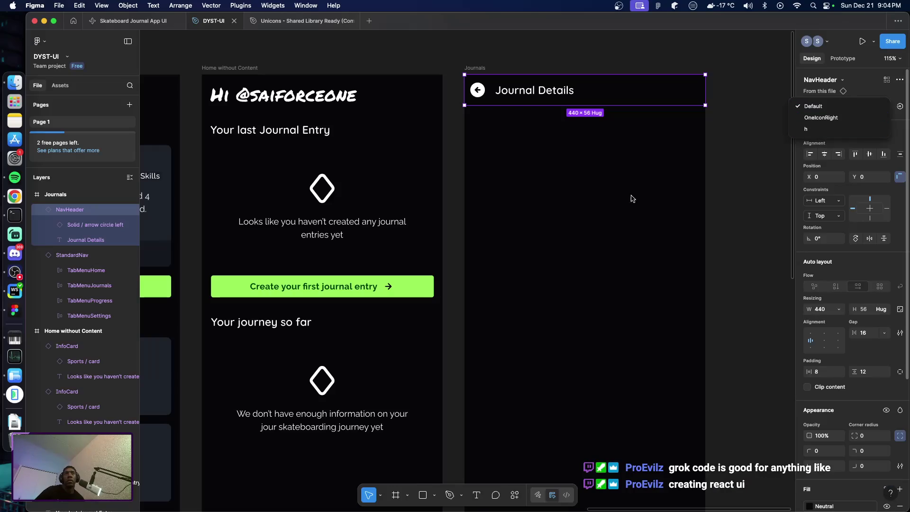
pyautogui.click(635, 160)
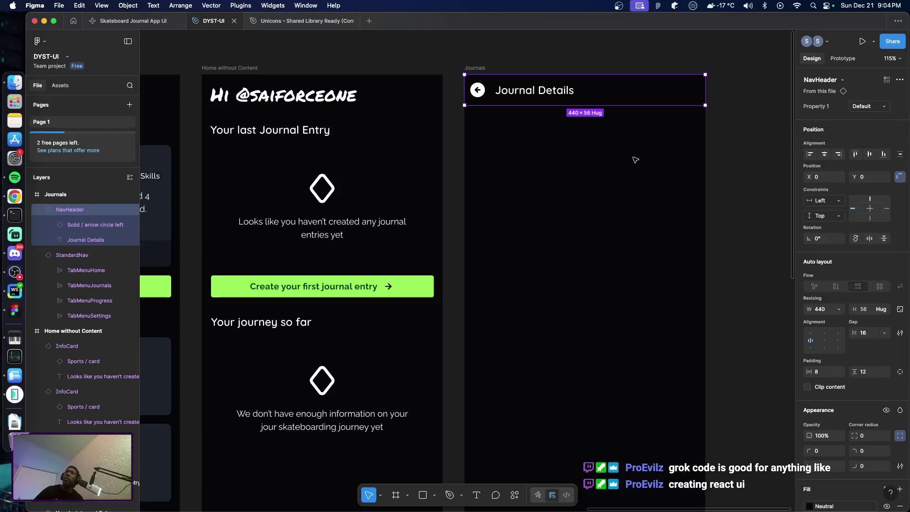
pyautogui.hscroll(-5, 511, 171)
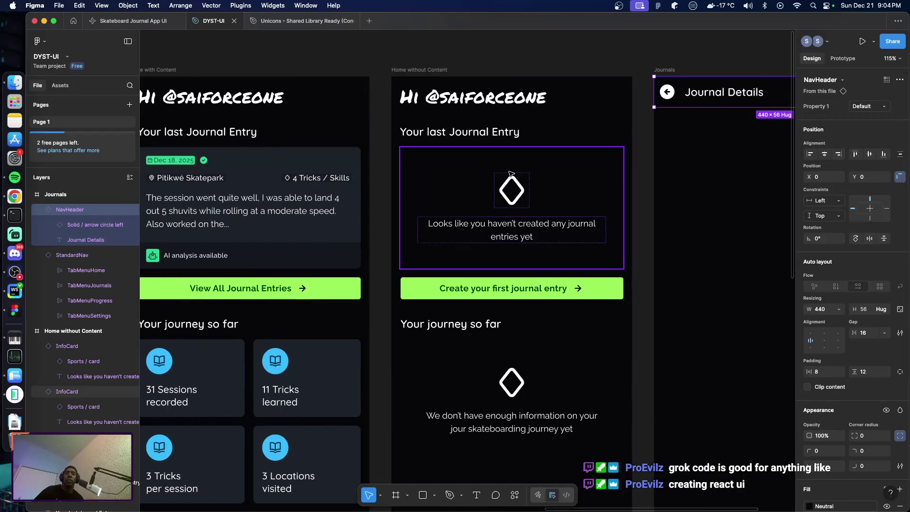
pyautogui.hscroll(-5, 417, 167)
pyautogui.hscroll(-10, 417, 167)
pyautogui.hscroll(-3, 332, 214)
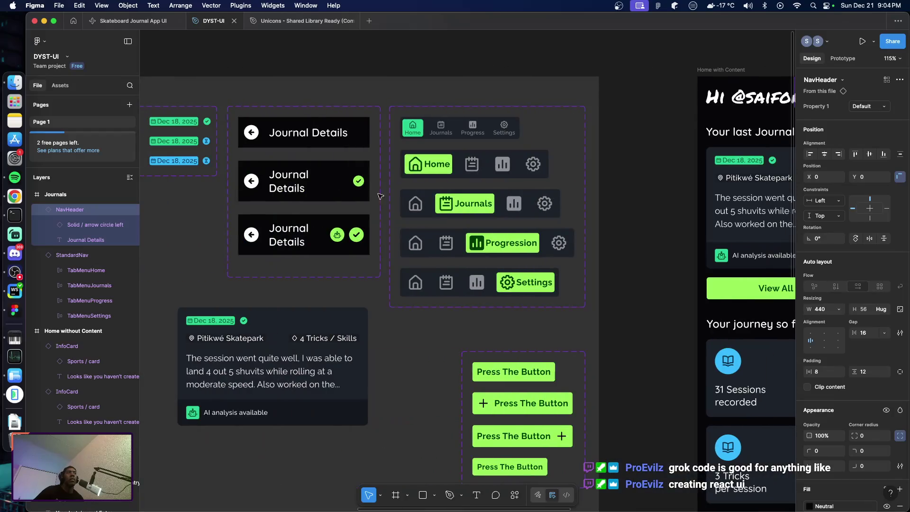
pyautogui.click(315, 249)
# Change the third NavHeader variant's Property 1 value from h to TwoIconsRight.
pyautogui.click(316, 250)
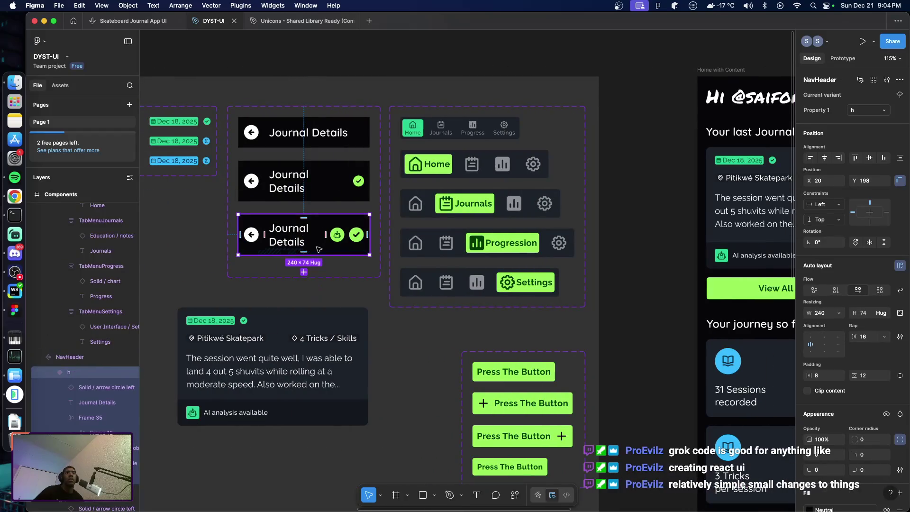
pyautogui.click(861, 114)
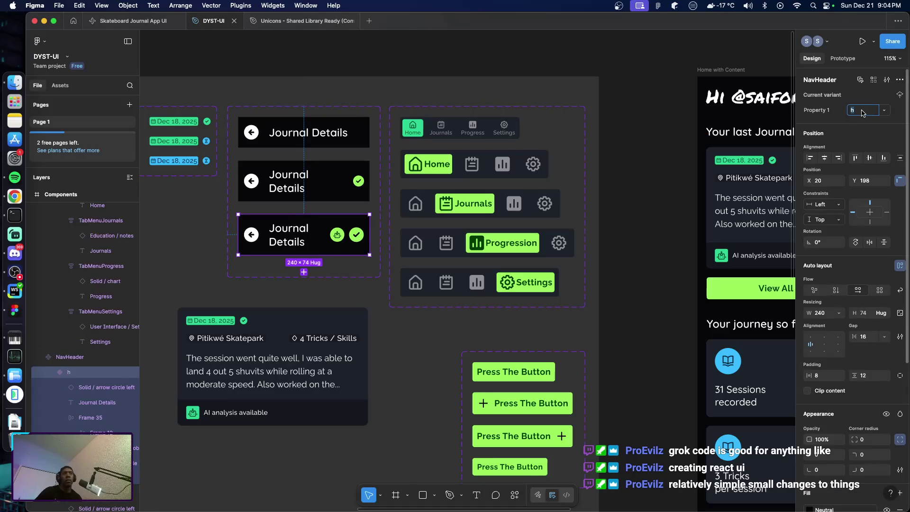
pyautogui.click(318, 197)
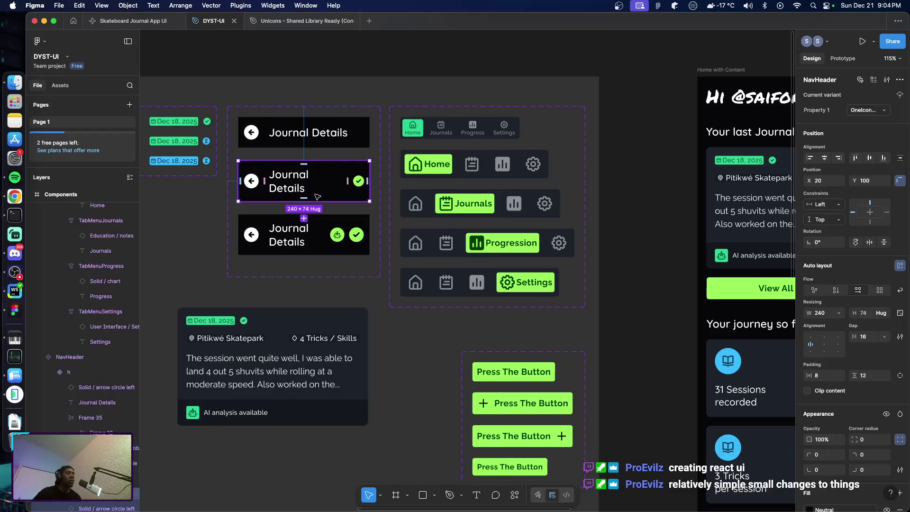
pyautogui.click(329, 225)
pyautogui.click(865, 112)
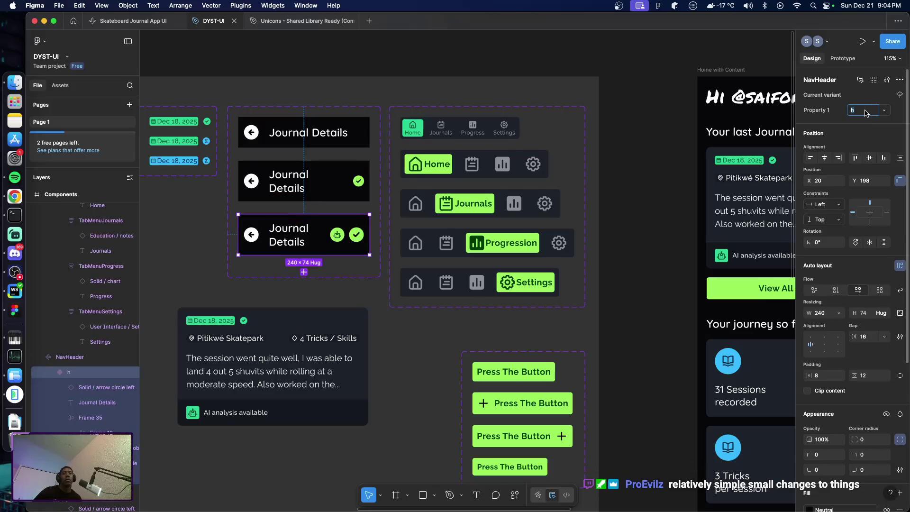
pyautogui.write('Two')
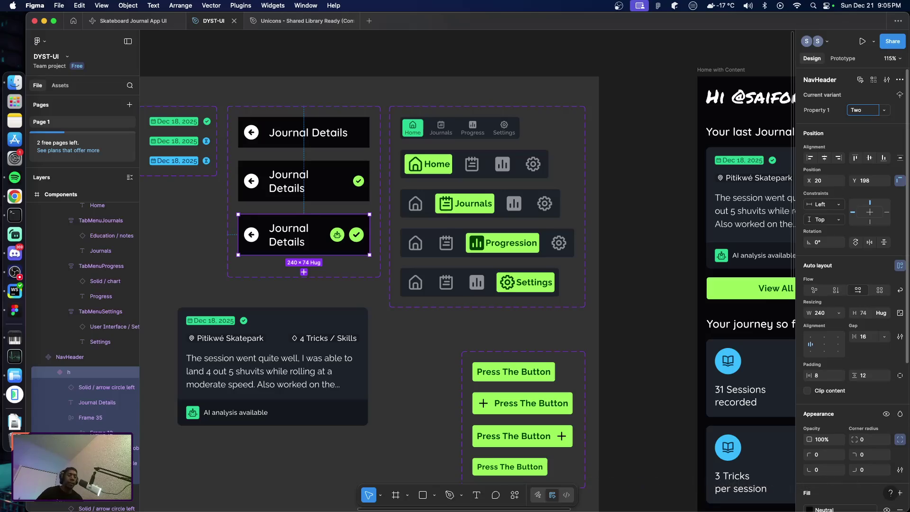
pyautogui.write('Icon')
pyautogui.write('sRight')
pyautogui.press('Return')
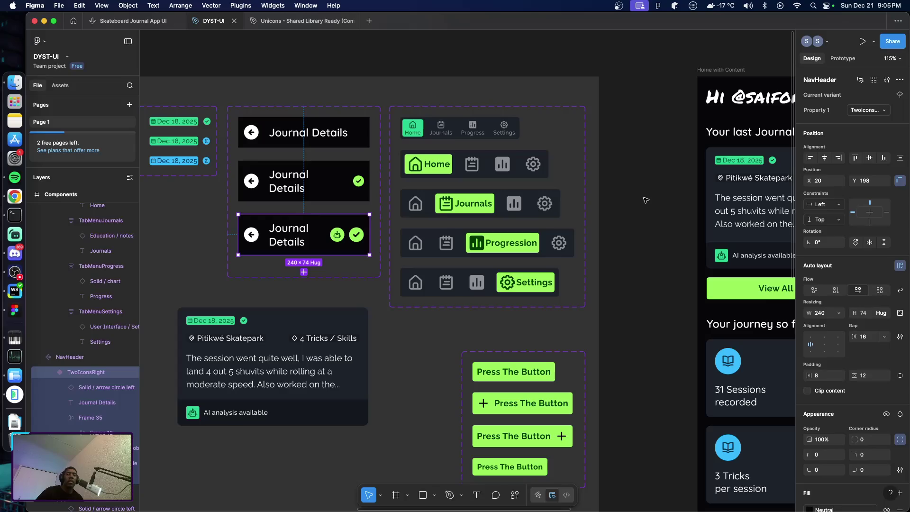
pyautogui.scroll(-1, 648, 204)
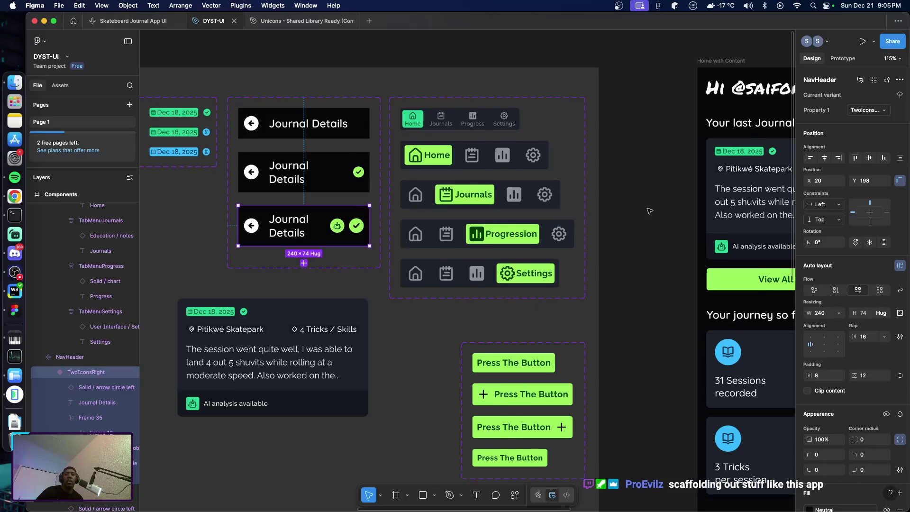